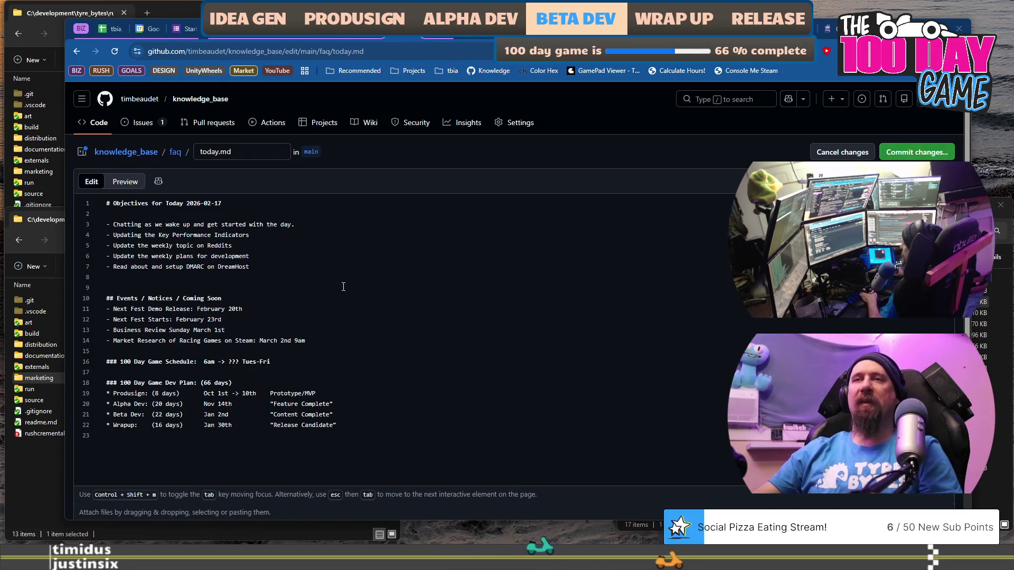
- Switch to the Spline Editor For Fencing blog post, scroll through it, and select both pseudo-code blocks
click(271, 268)
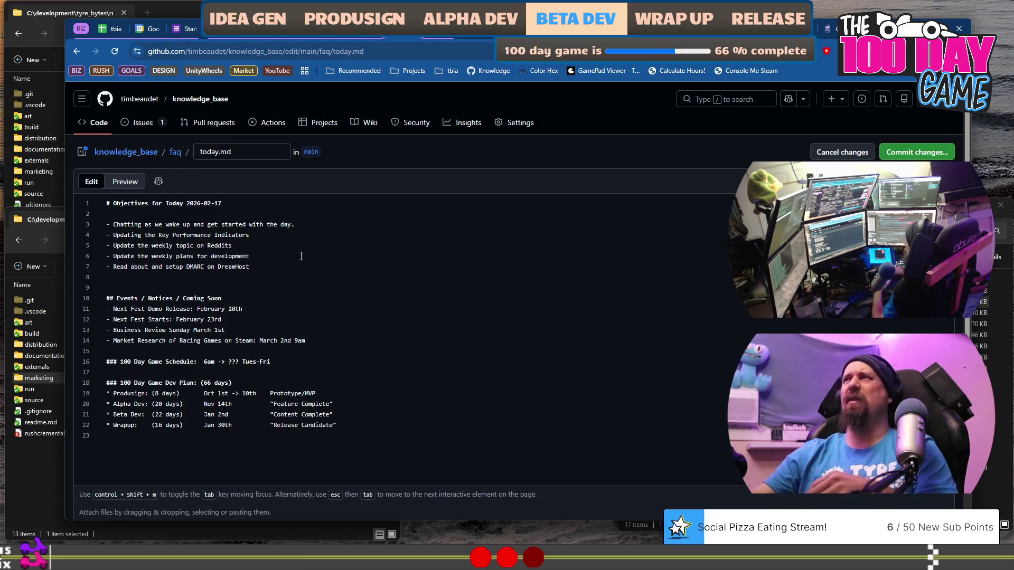
key(ctrl+Tab)
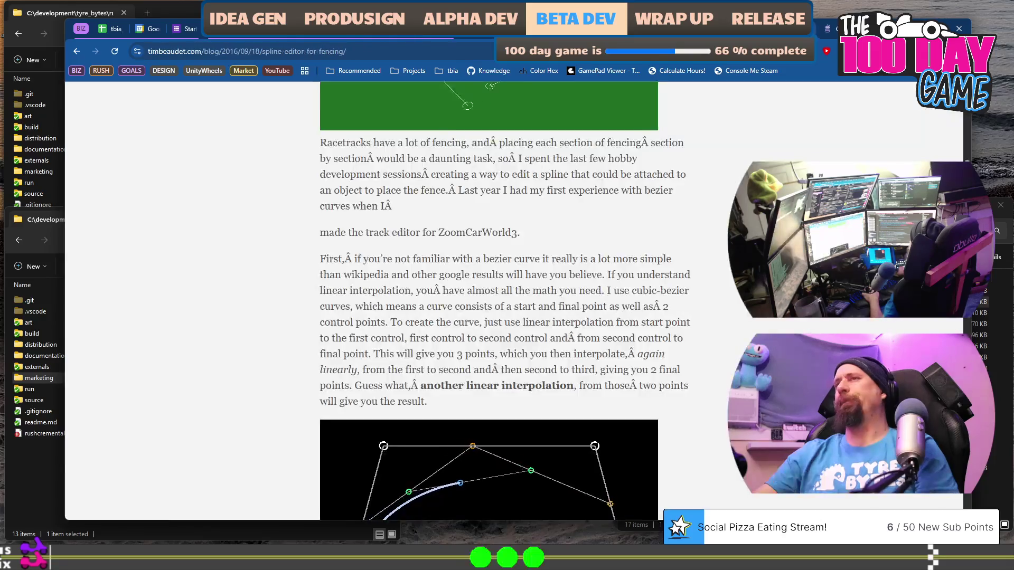
scroll(504, 302, down, 4)
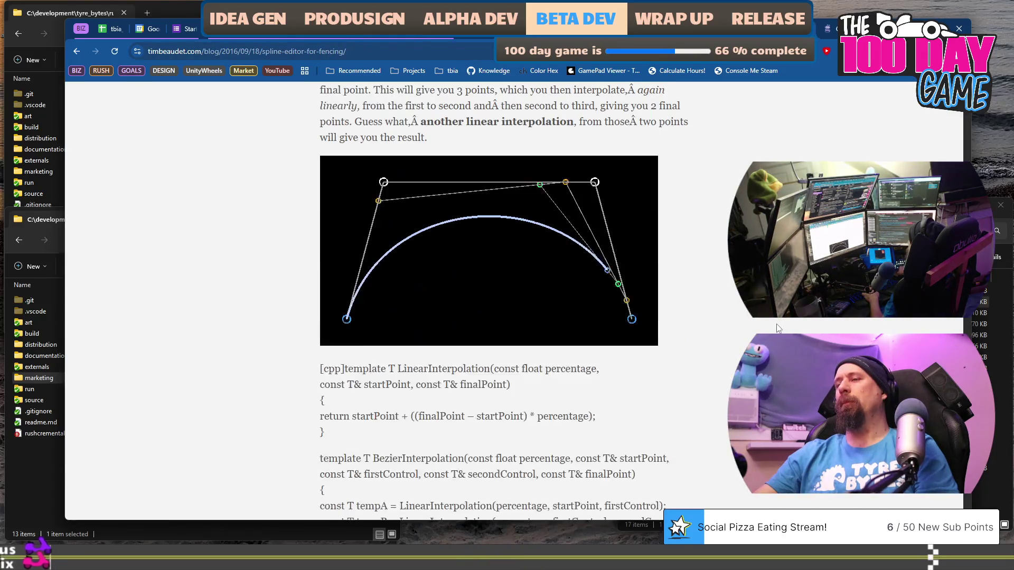
scroll(505, 301, up, 10)
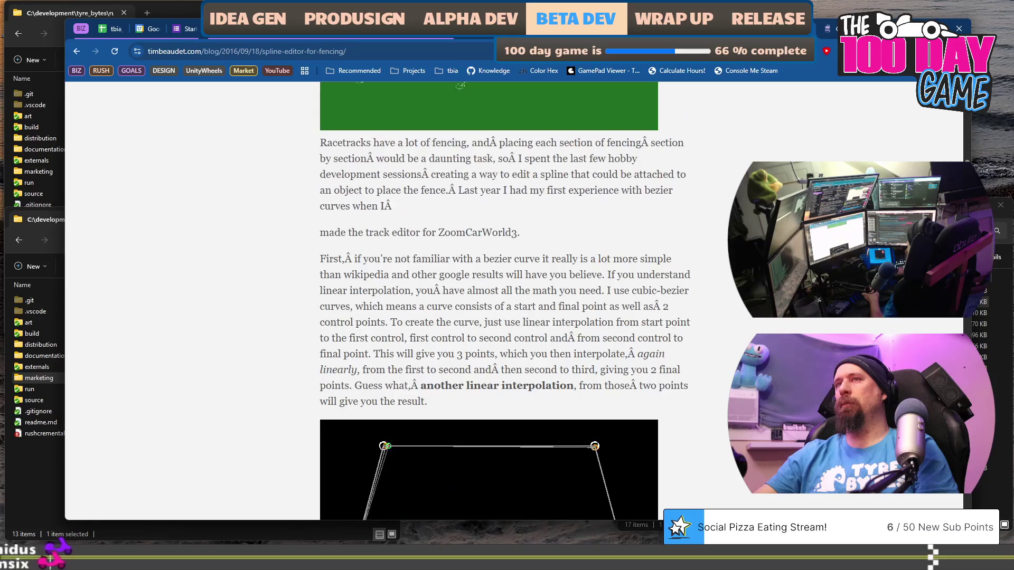
scroll(504, 301, down, 10)
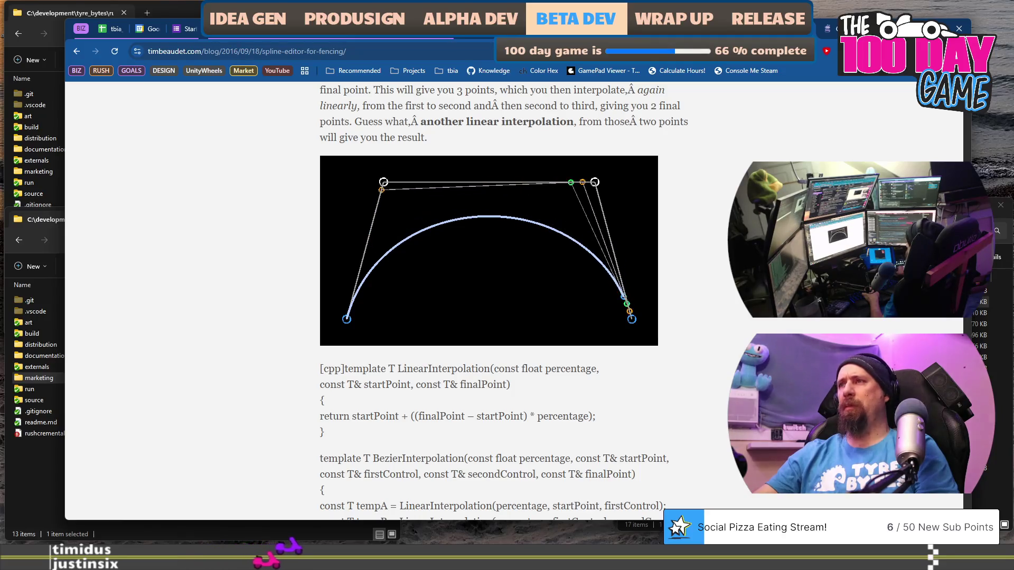
scroll(504, 301, down, 7)
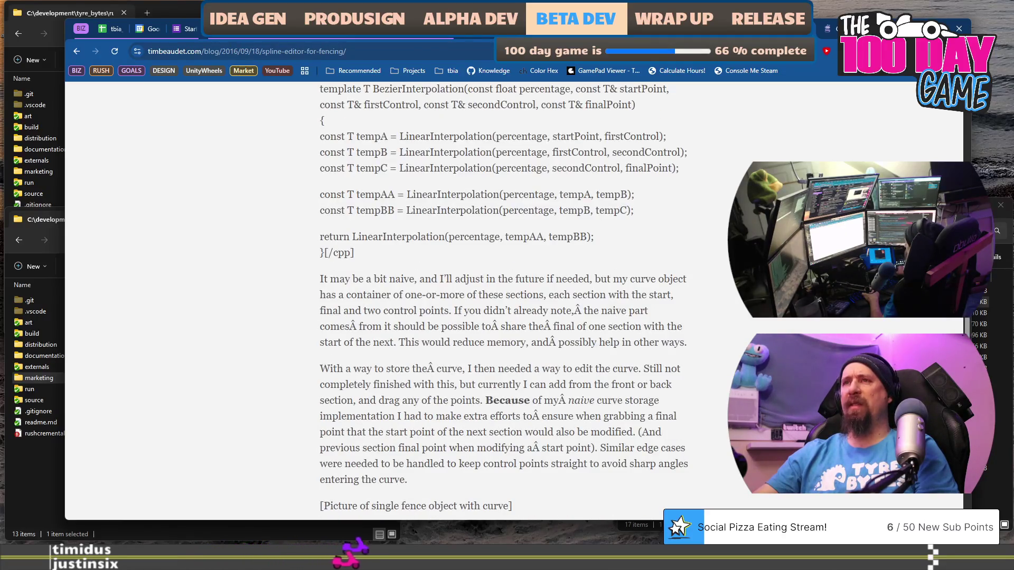
scroll(504, 301, down, 12)
scroll(504, 301, up, 7)
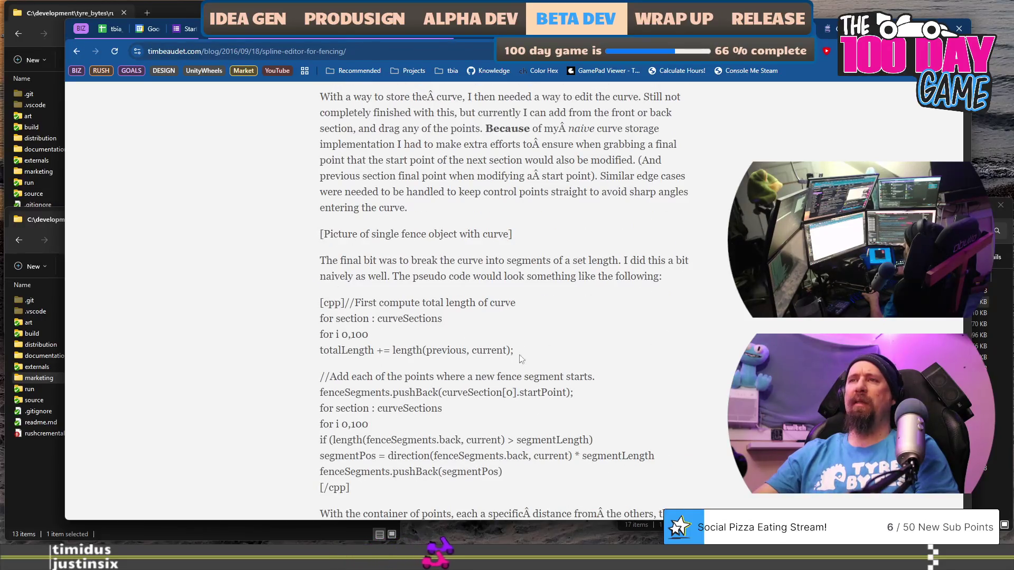
mouse_move(364, 491)
mouse_down()
mouse_move(315, 441)
mouse_move(301, 301)
mouse_up()
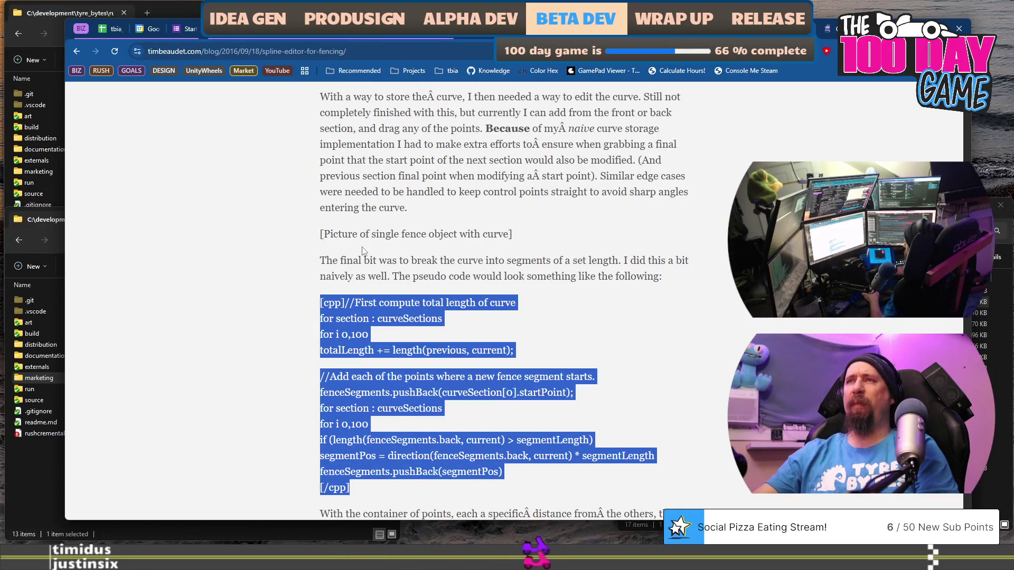
- Scroll back through the bezier curve explanation, selecting a passage while reading
scroll(363, 251, up, 6)
drag(372, 303, 319, 150)
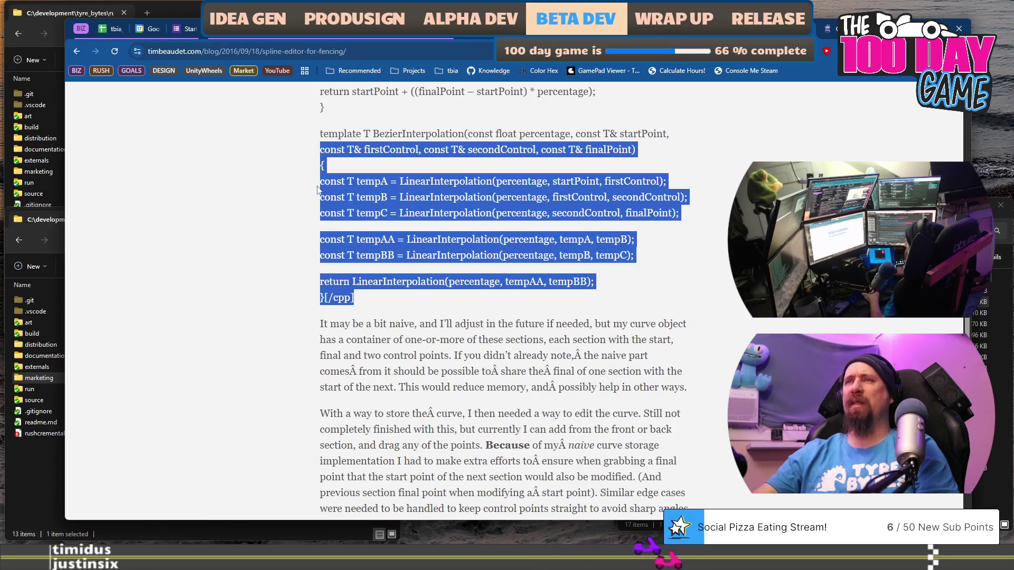
scroll(375, 213, up, 11)
scroll(374, 213, up, 6)
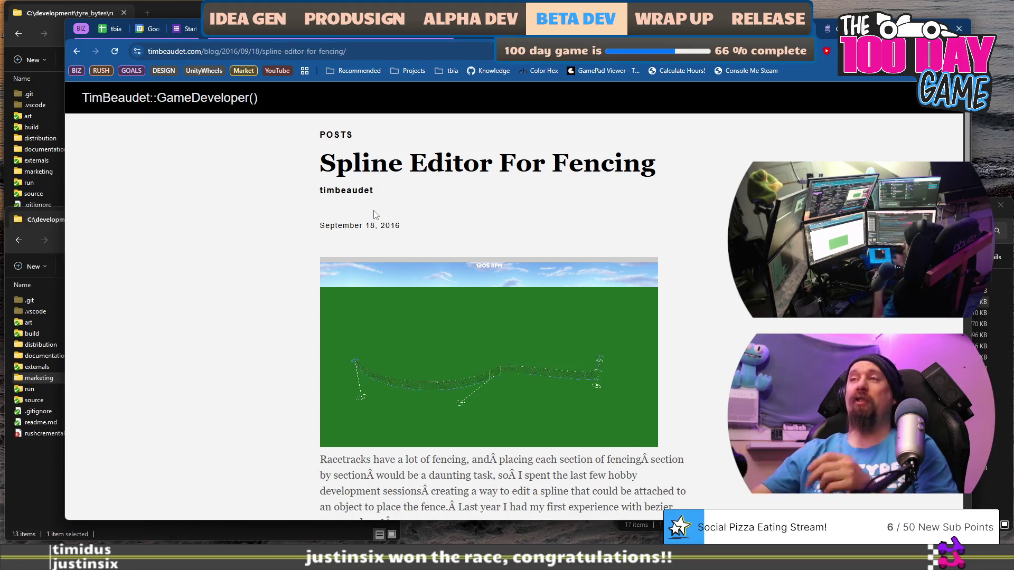
scroll(596, 312, down, 3)
scroll(595, 311, down, 5)
scroll(599, 307, up, 8)
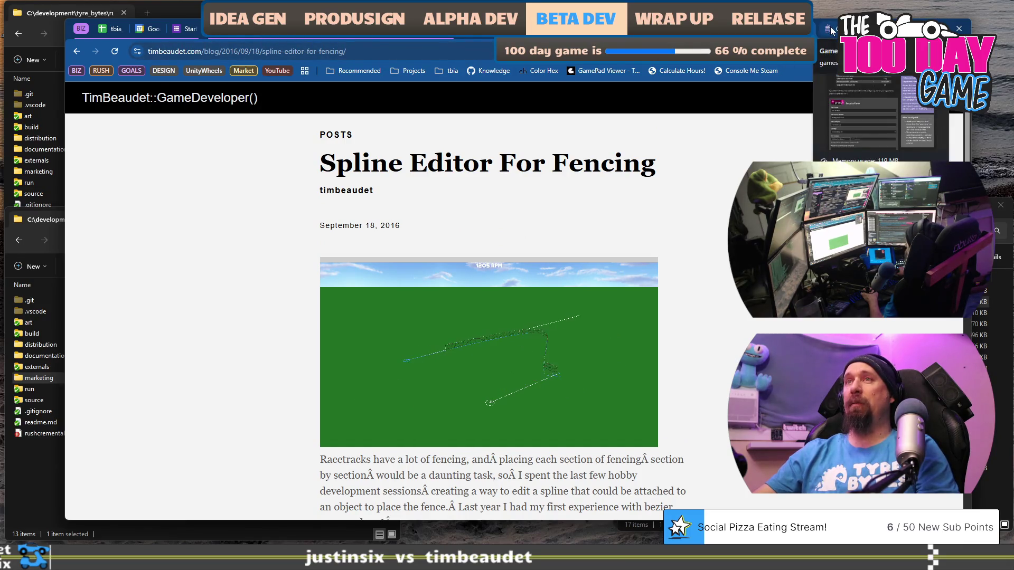
scroll(474, 332, down, 4)
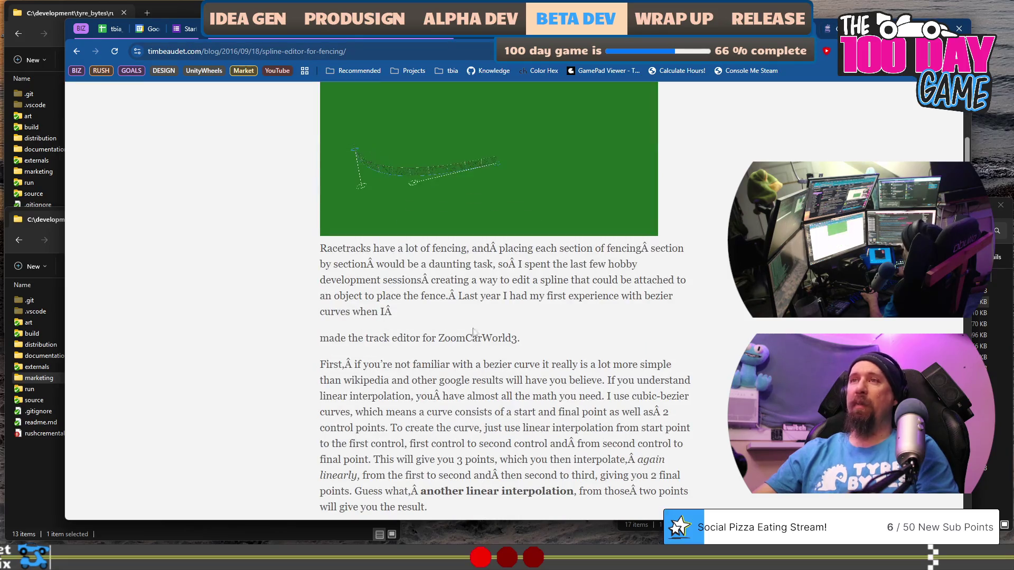
- Select the sentence about placing the fence and the stray Â characters after 'sessions', 'Guess what' and 'you'
drag(310, 296, 471, 308)
click(474, 312)
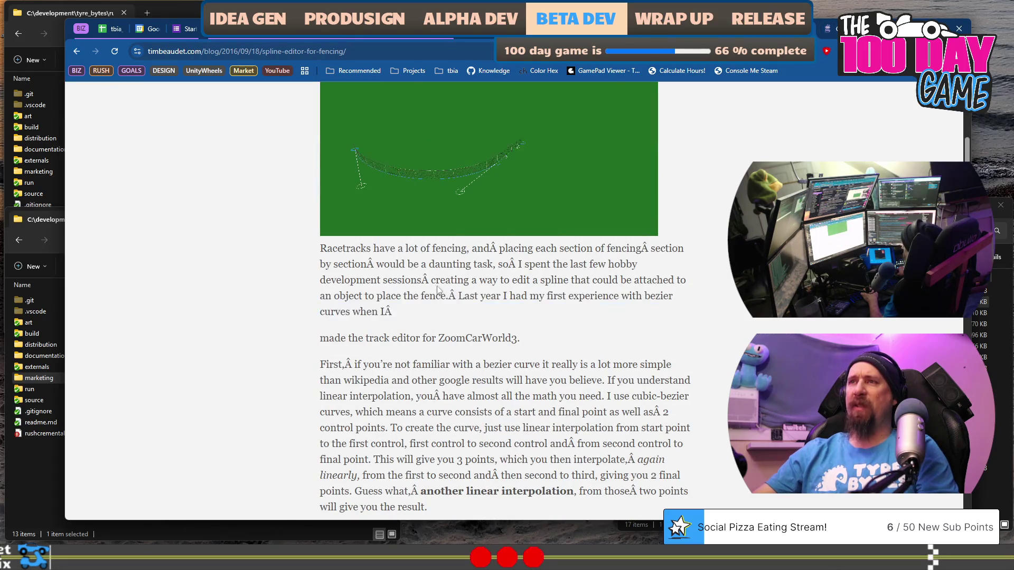
drag(429, 279, 418, 279)
click(441, 315)
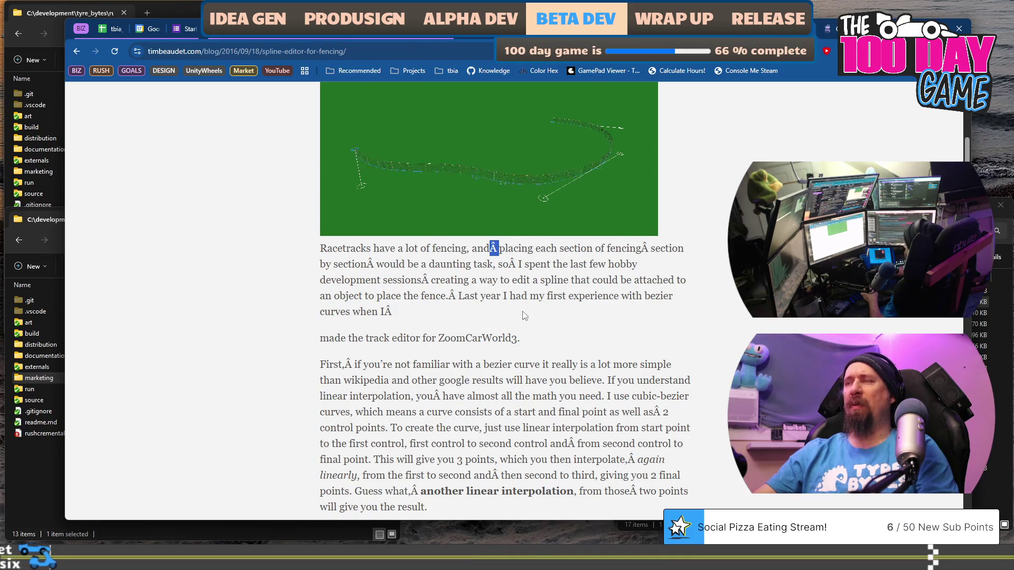
scroll(524, 315, down, 2)
drag(492, 369, 501, 370)
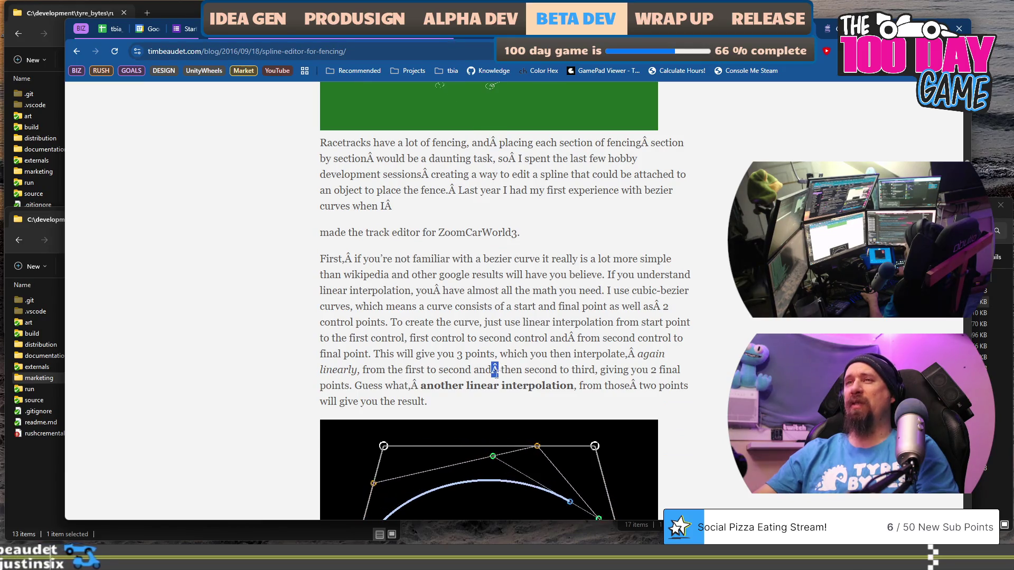
drag(411, 386, 420, 385)
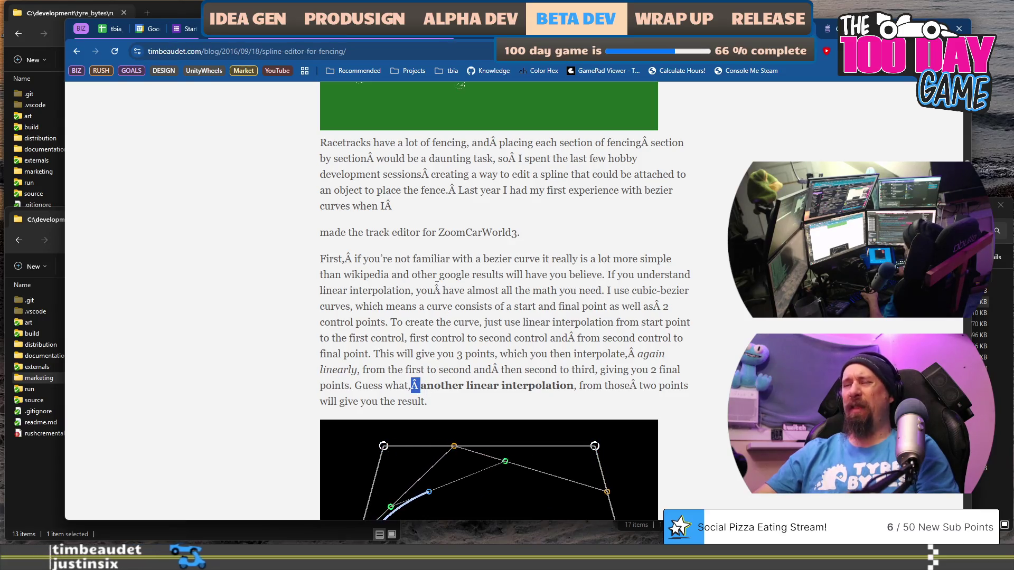
drag(433, 291, 449, 291)
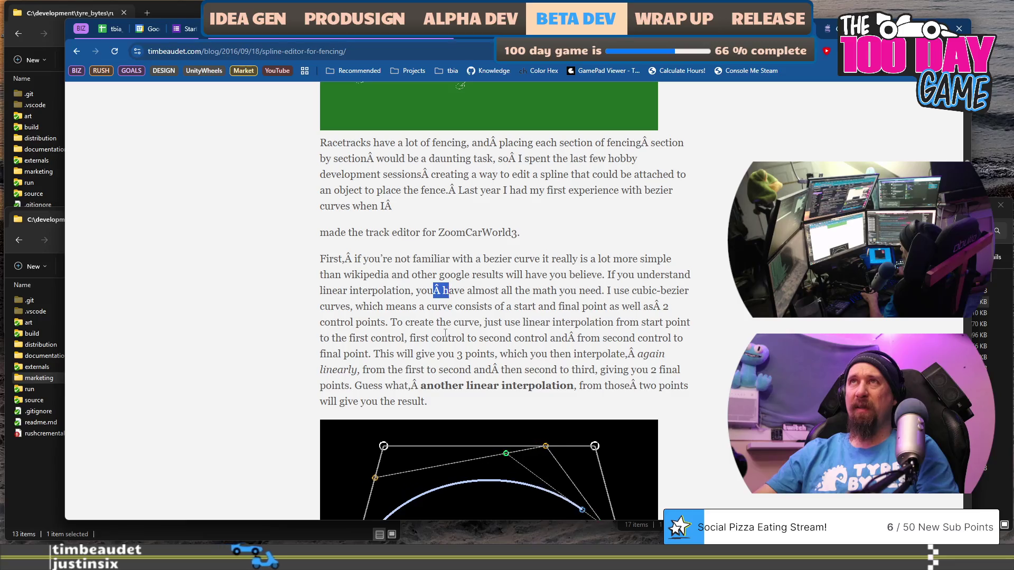
- Select the year in the post date and part of the page address, then move to the Games Press enquiry page
scroll(445, 333, down, 15)
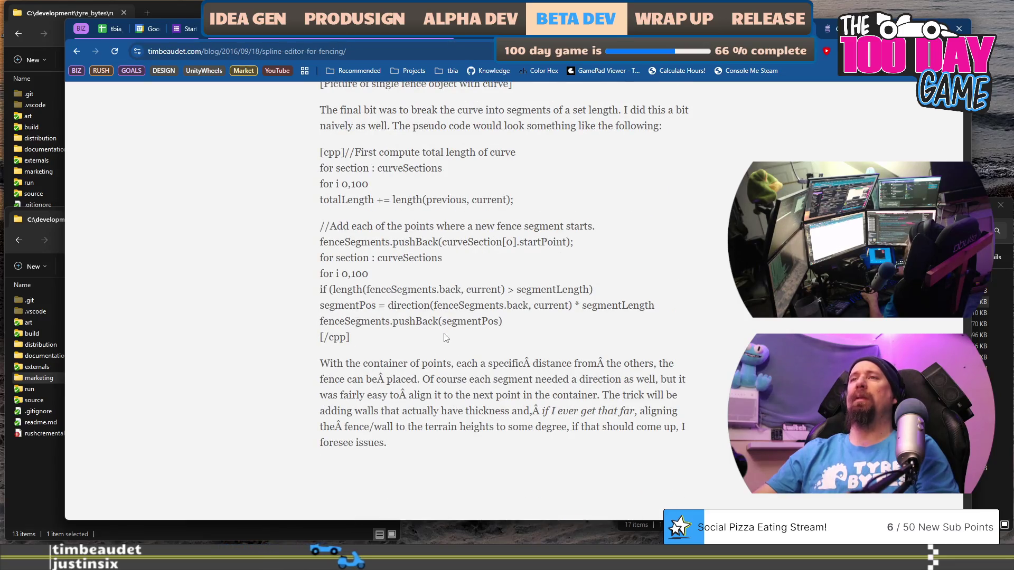
scroll(445, 338, up, 20)
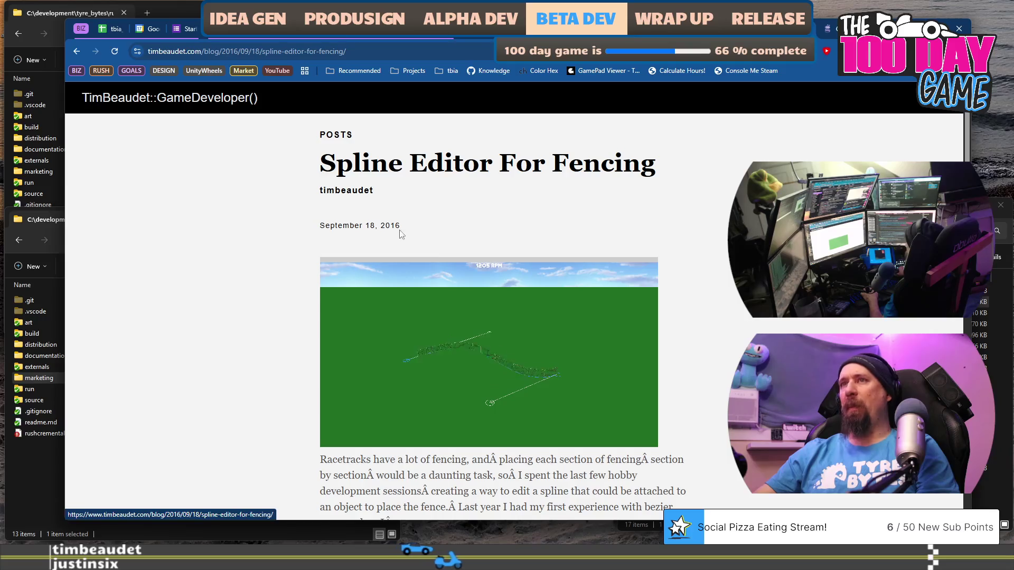
drag(401, 235, 375, 232)
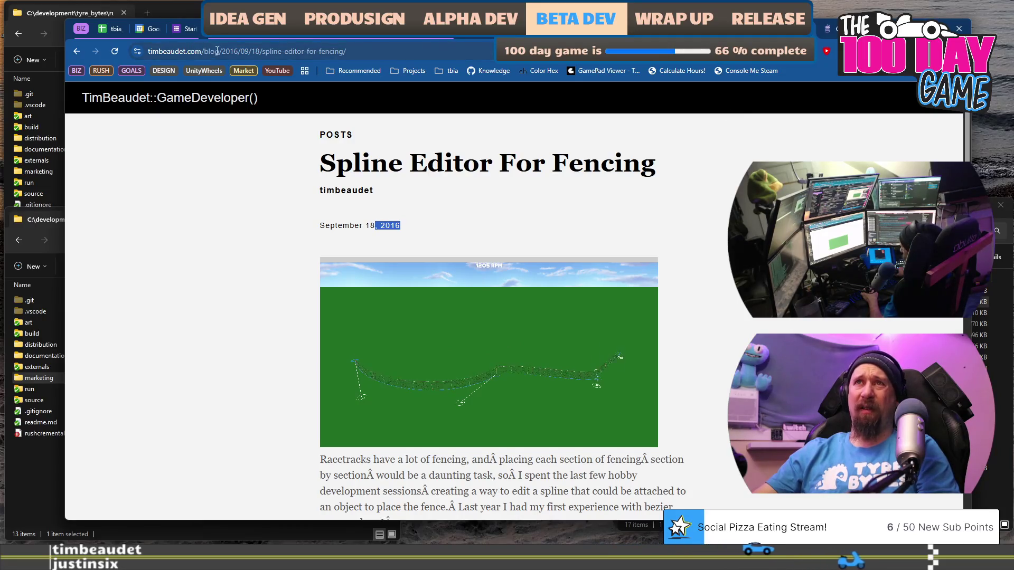
drag(220, 51, 409, 55)
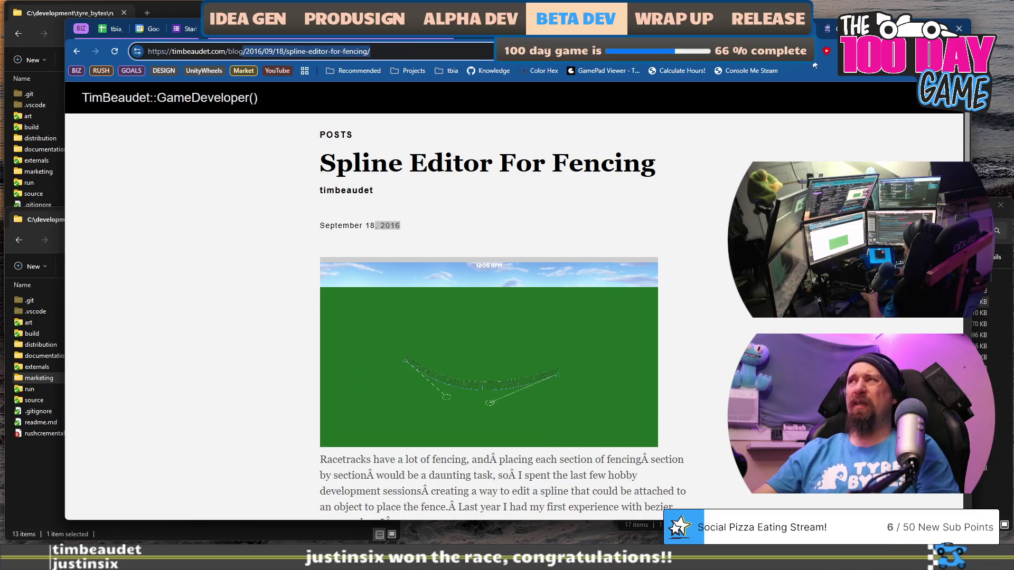
mouse_move(829, 29)
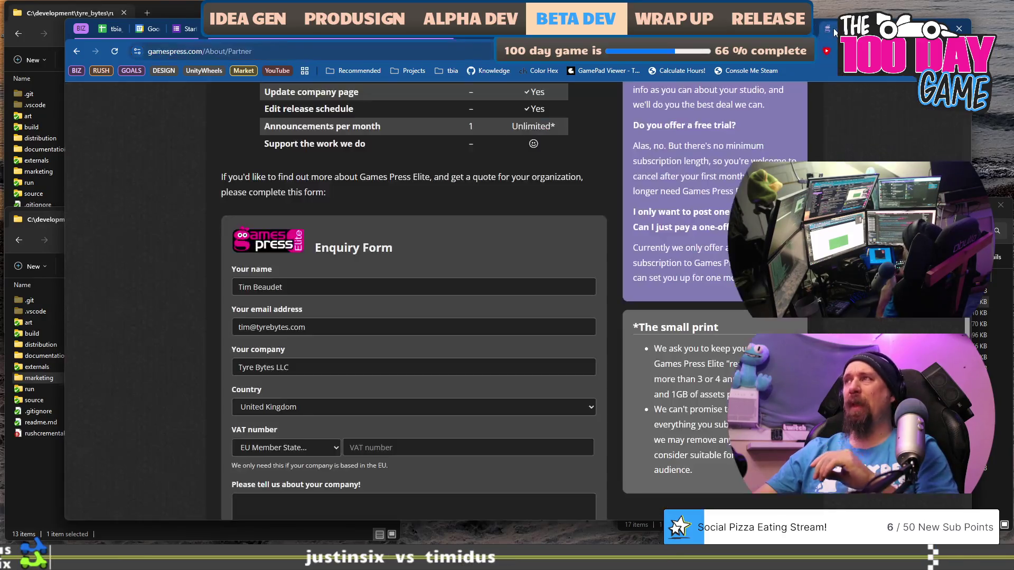
click(827, 29)
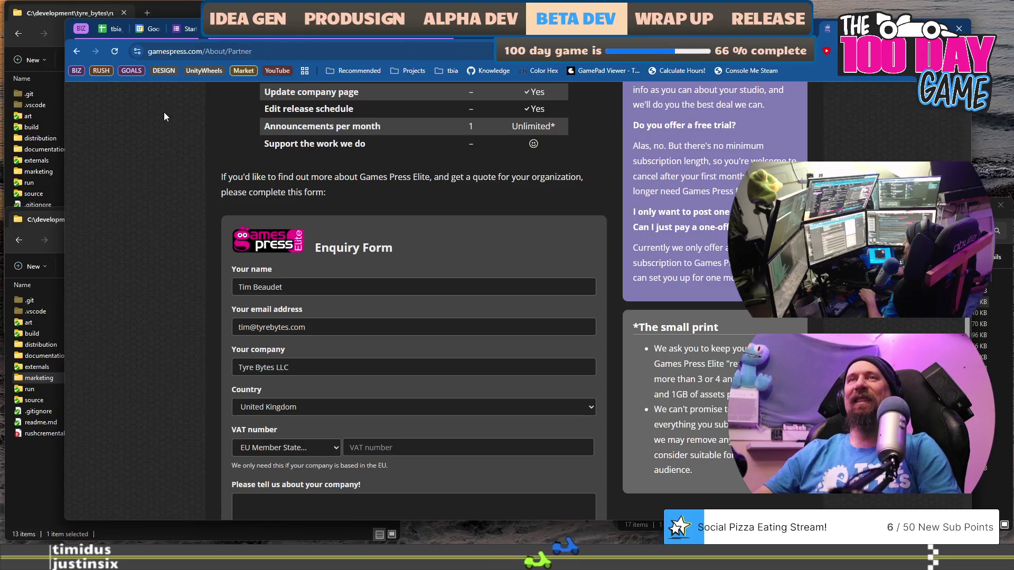
- Go back to the tbia_tracker_2026 spreadsheet's hours sheet
click(109, 32)
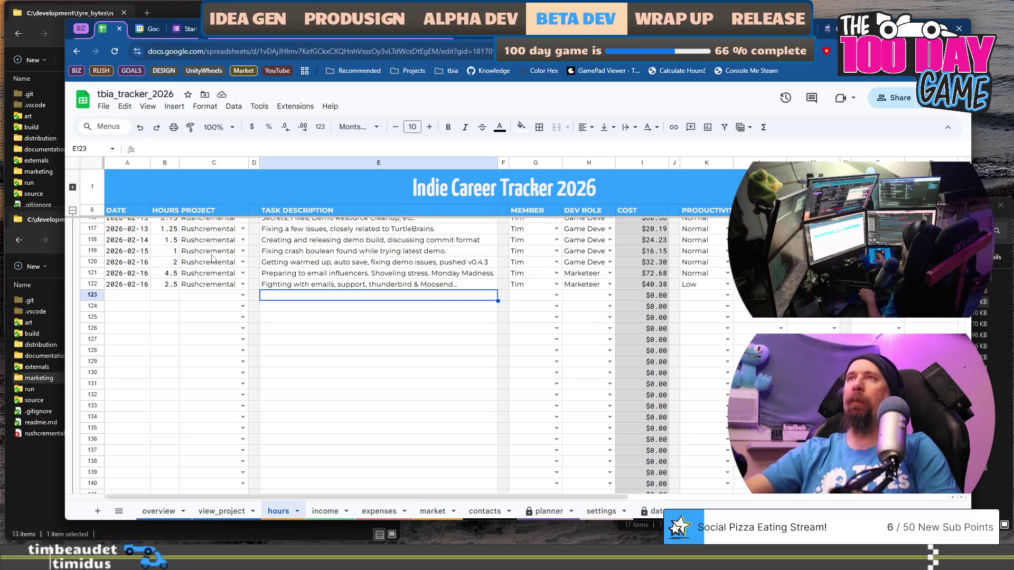
- Return to the today.md editor and select some of today's objective lines
click(397, 30)
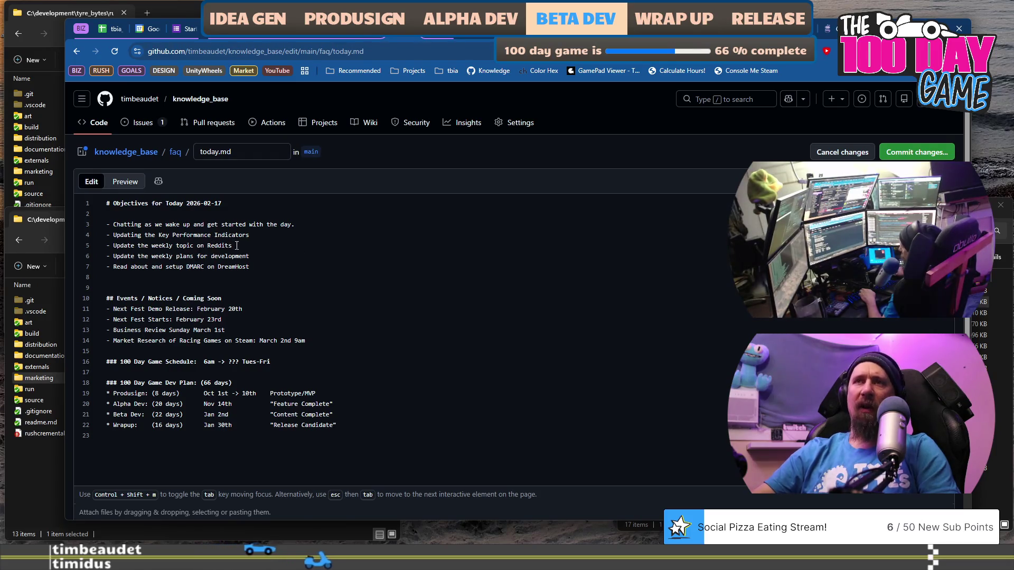
mouse_move(106, 224)
mouse_down()
mouse_move(251, 236)
mouse_move(85, 246)
mouse_move(80, 236)
mouse_up()
click(155, 244)
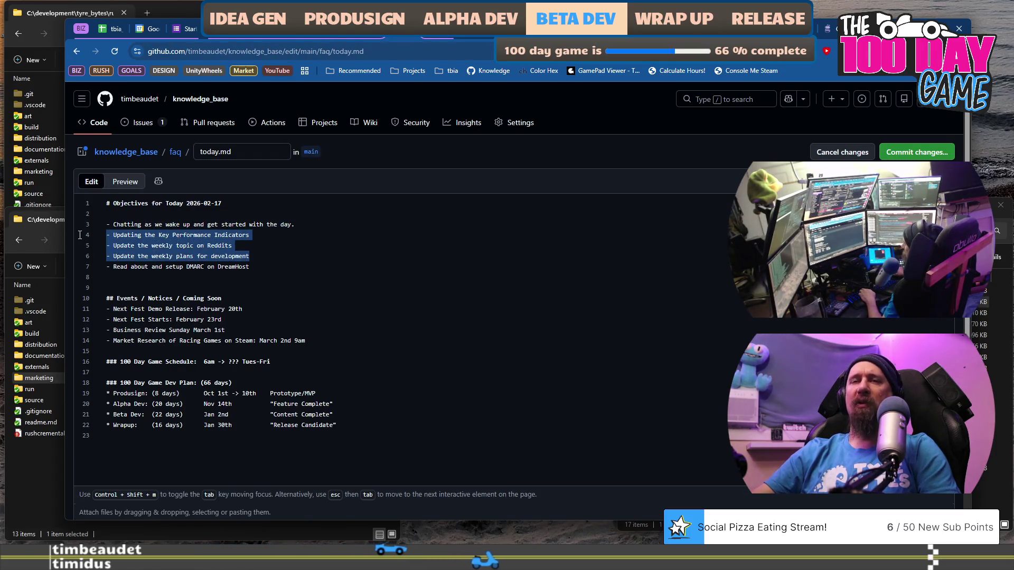
- Add objective line 8 'Sending out some emails for Rushcremental Next Fest Demo' and start another bullet
click(279, 266)
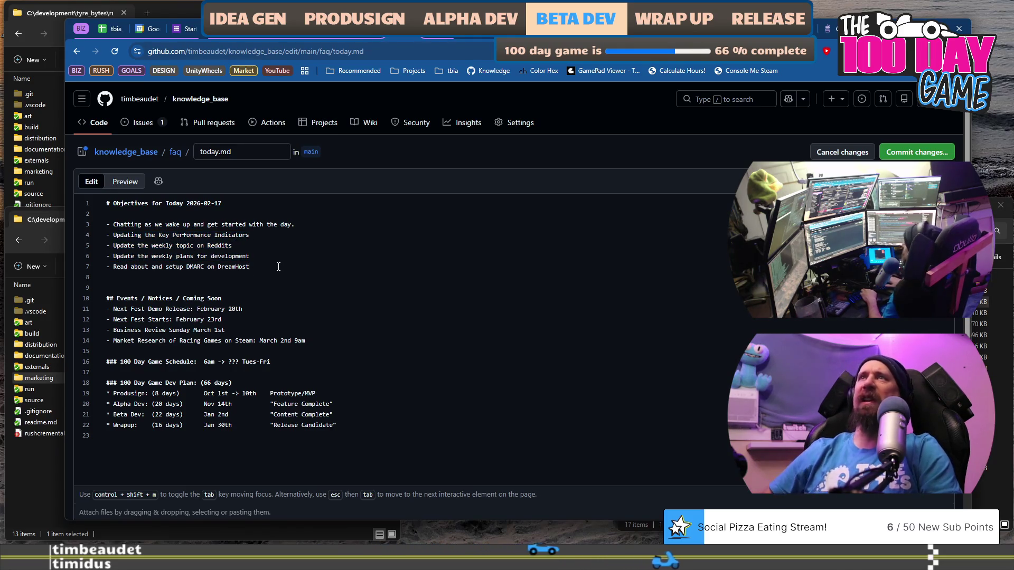
key(Return)
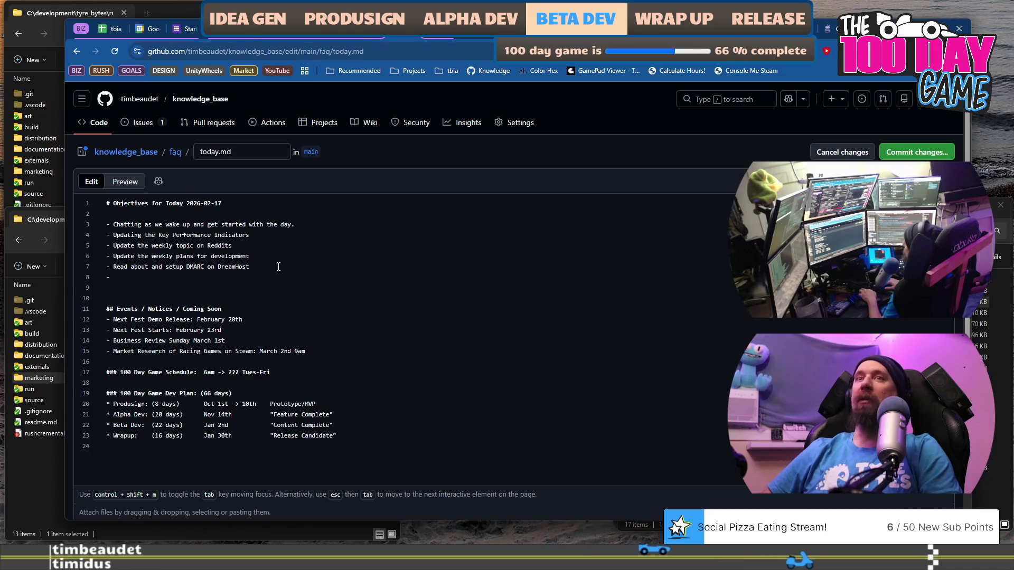
text(Sending out some emails )
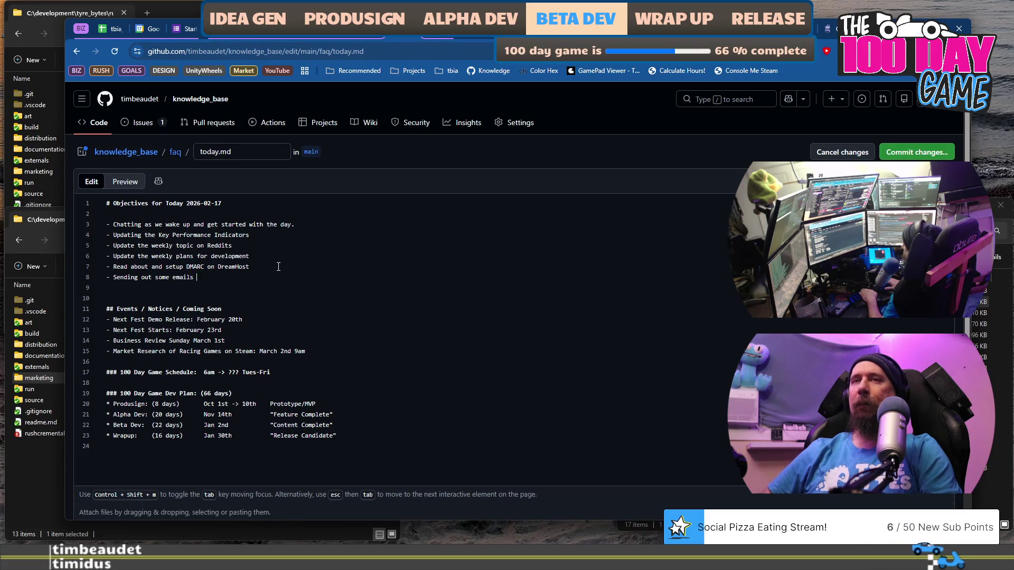
text(for)
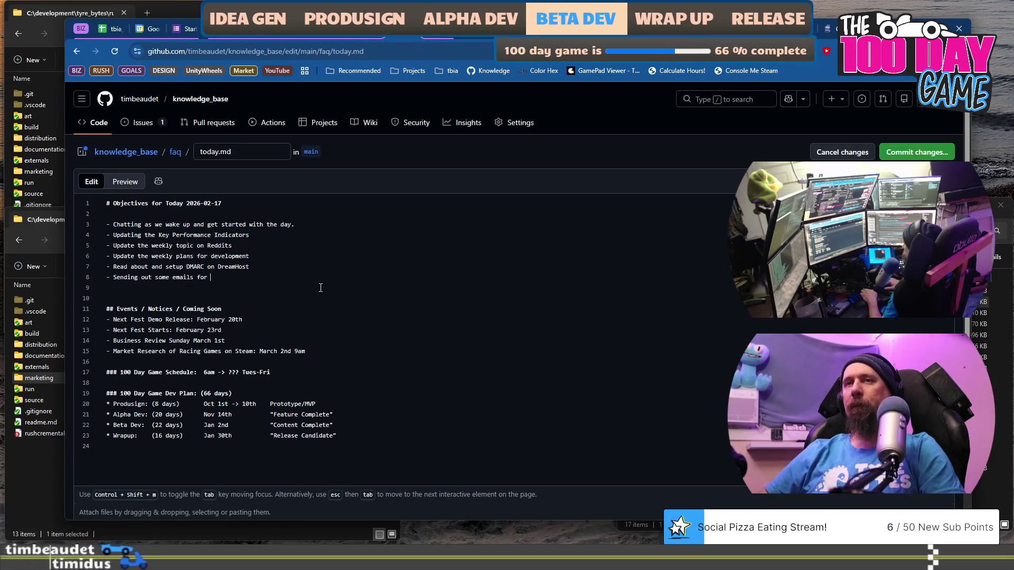
text(Rushcreme)
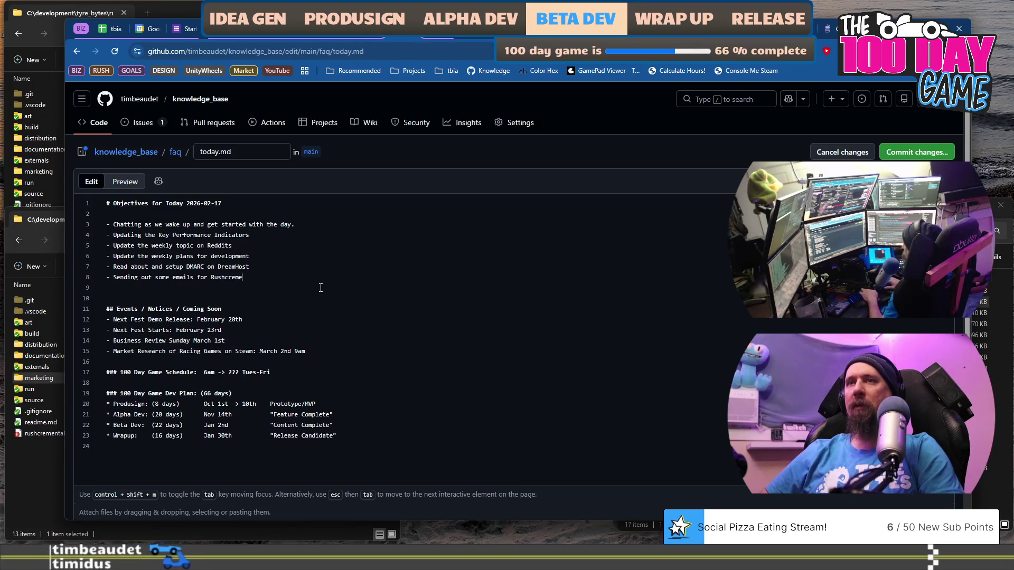
text(ntal Next Fest Demo)
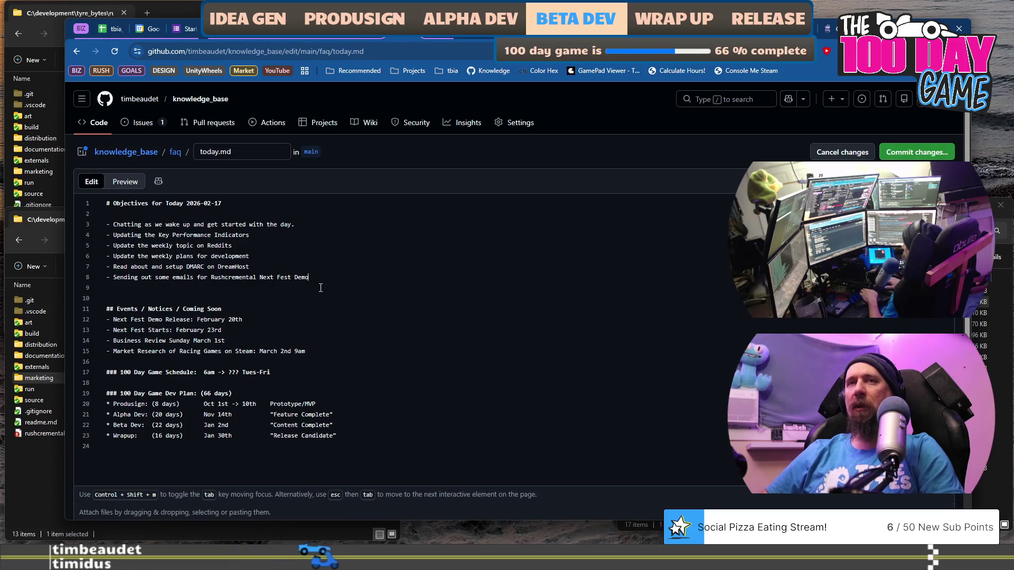
key(Return)
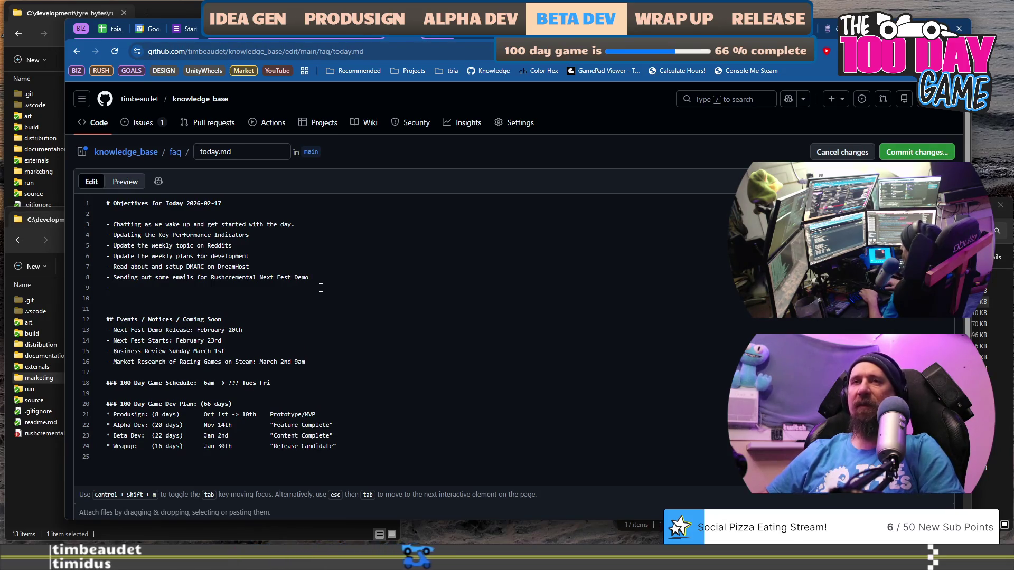
- Type the objective 'Creating page for Rushcremental on KeyMailer' on line 9
text(reating page for I)
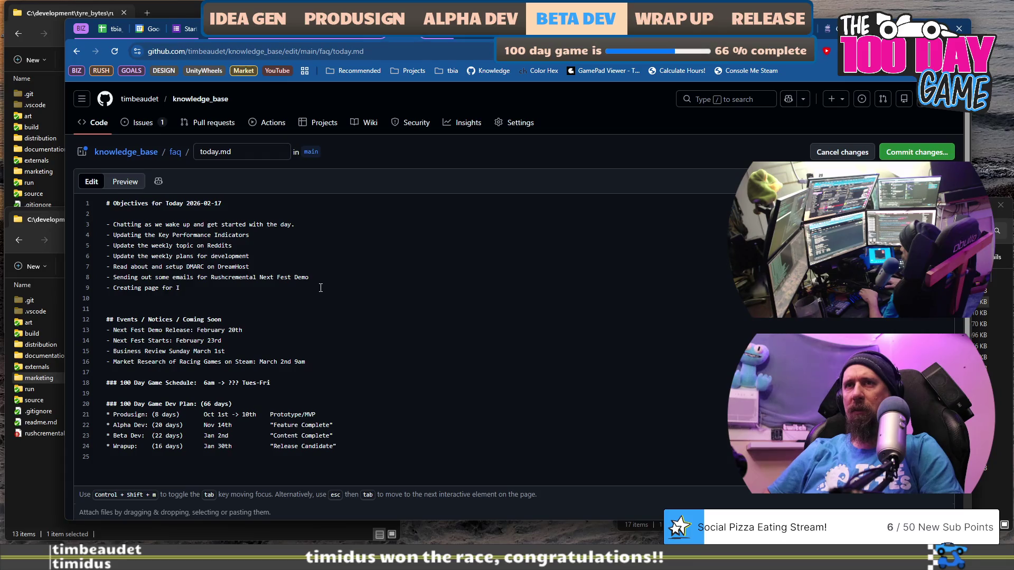
key(BackSpace)
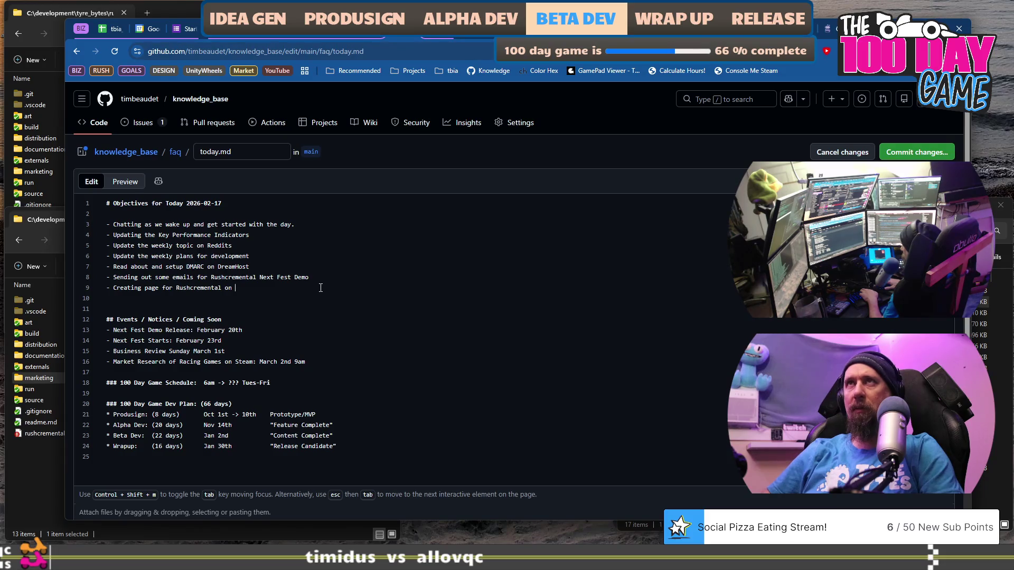
text(KeyMailer)
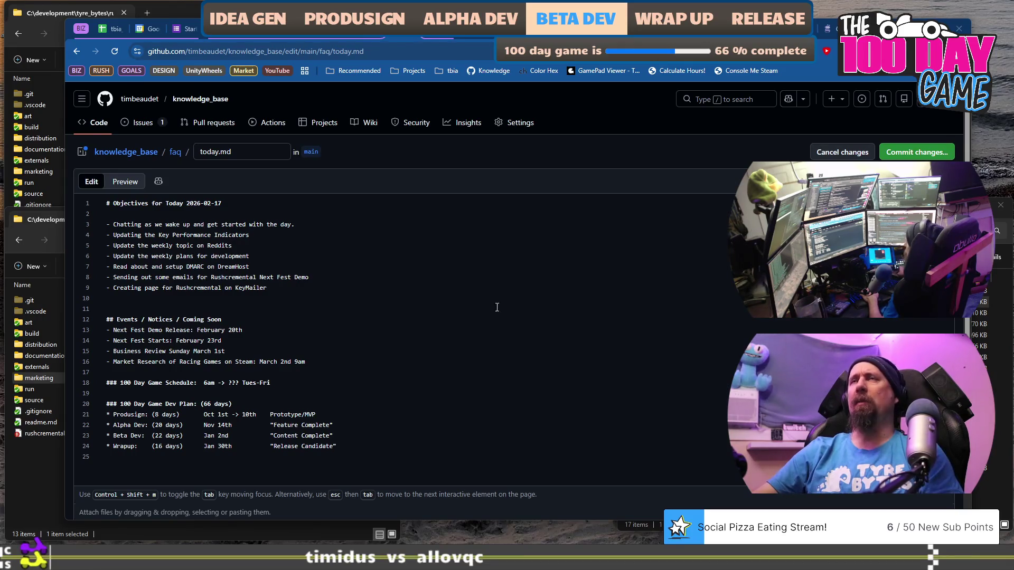
mouse_move(250, 267)
mouse_down()
mouse_move(133, 259)
mouse_move(107, 268)
mouse_up()
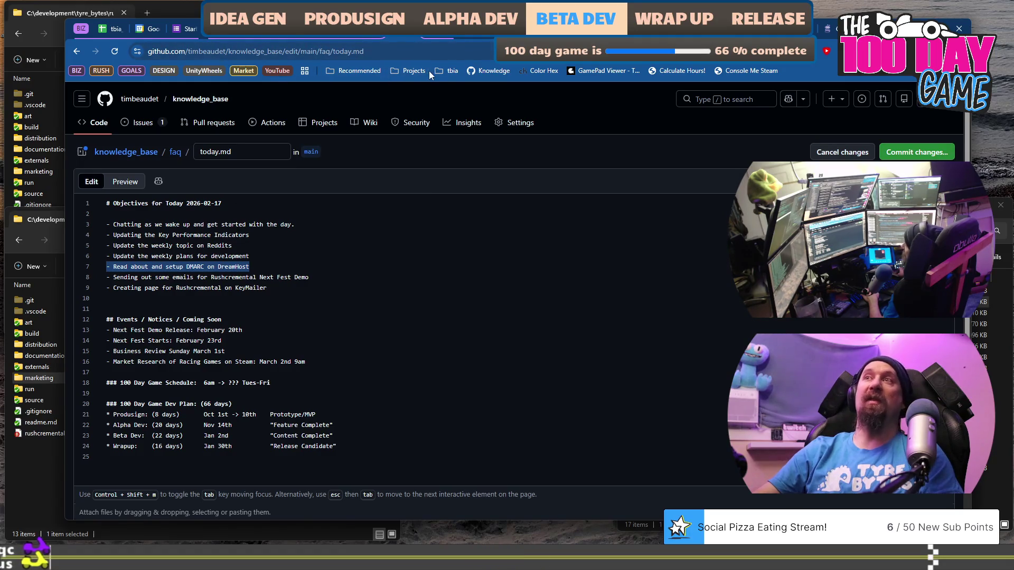
- Commit the edited today.md and switch to the tbia_tracker_2026 spreadsheet
click(916, 152)
click(597, 436)
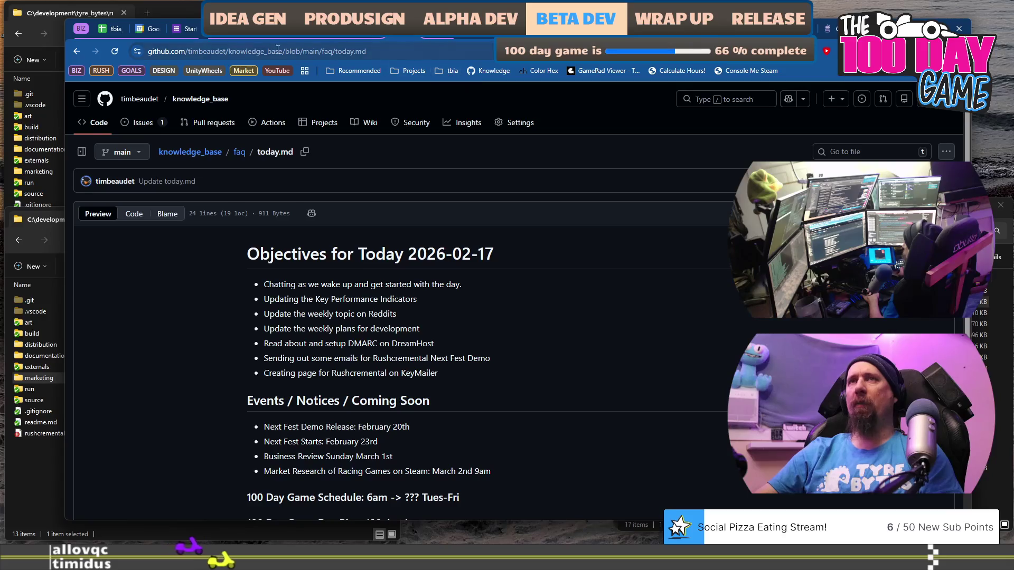
key(ctrl+1)
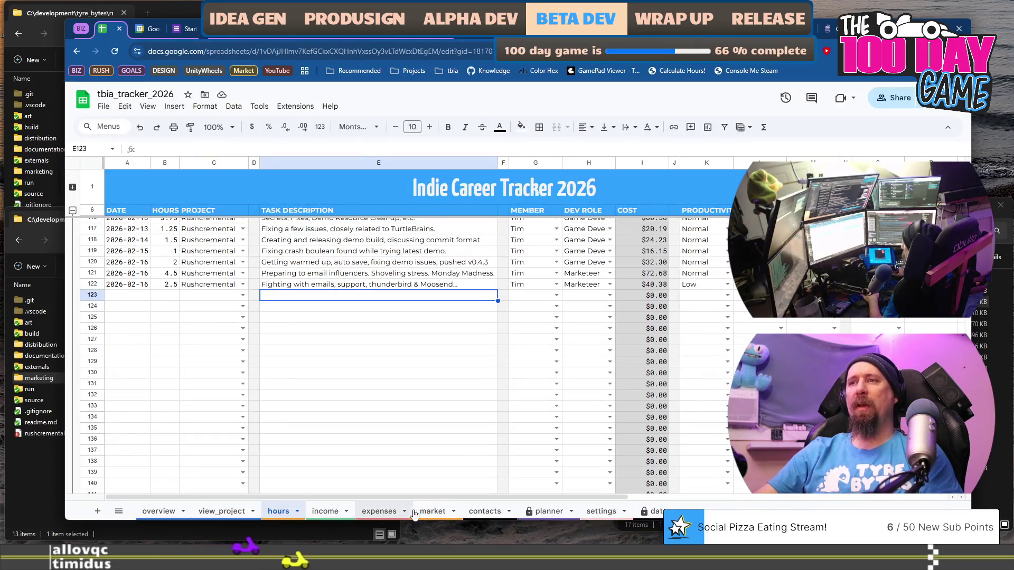
- On the market sheet, enter the date 2026-02-17 in cell A381
click(427, 513)
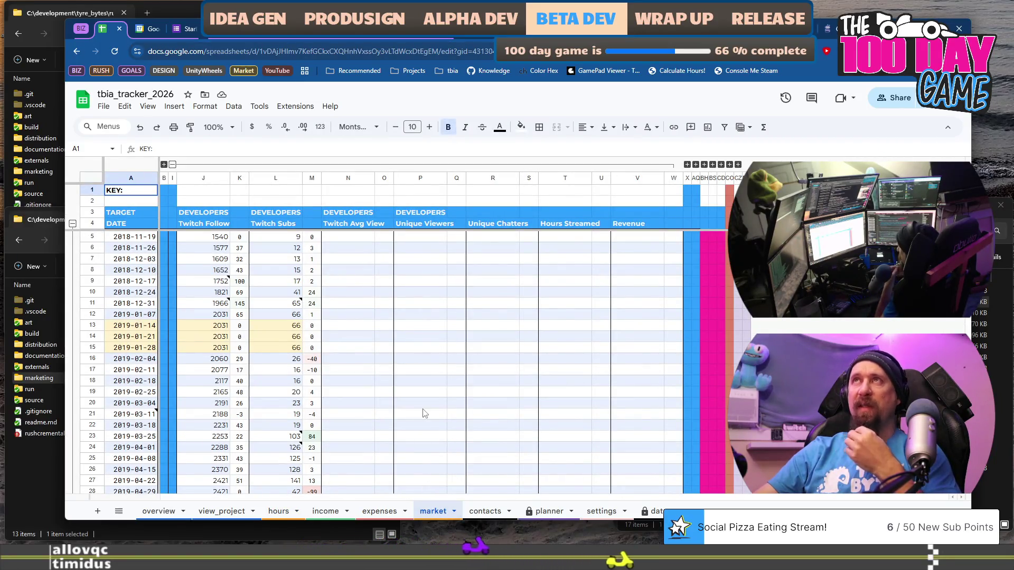
scroll(312, 346, down, 7)
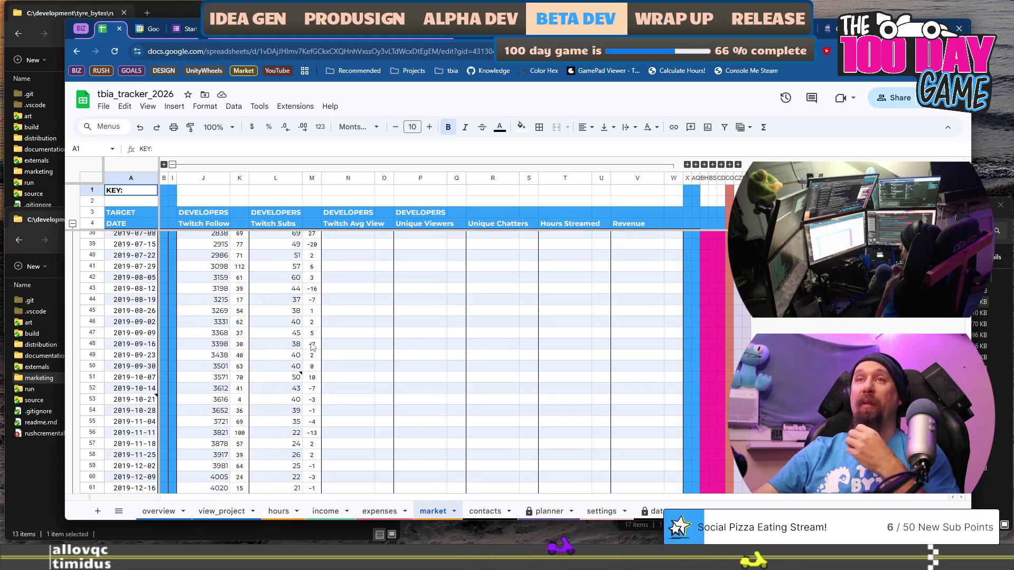
scroll(313, 346, down, 20)
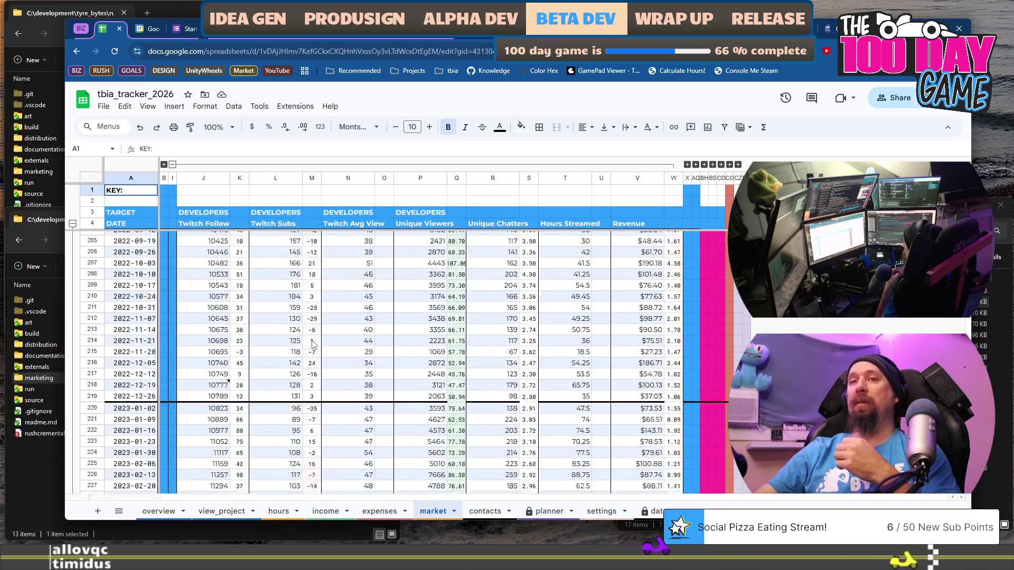
scroll(313, 346, down, 20)
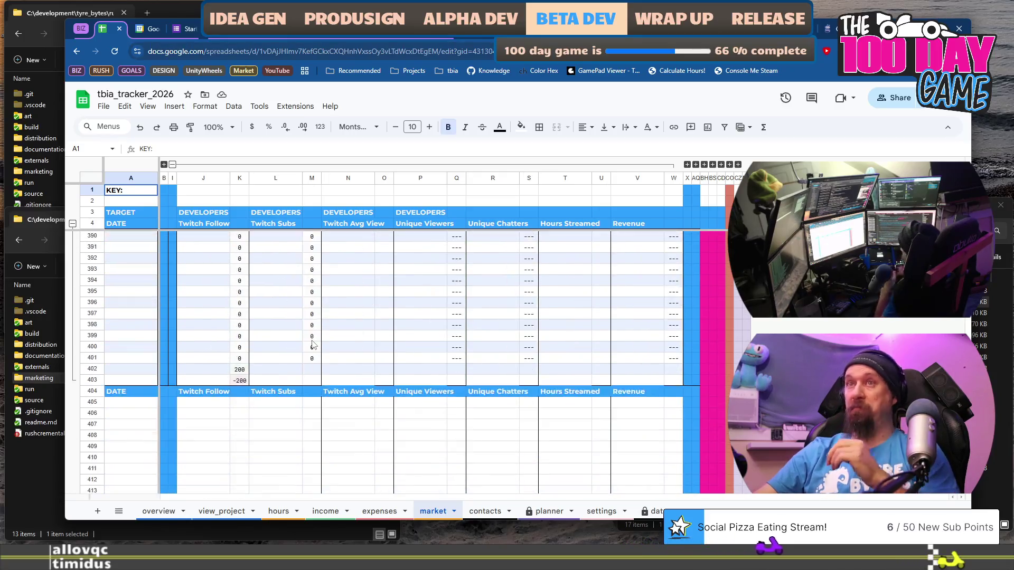
scroll(313, 346, up, 3)
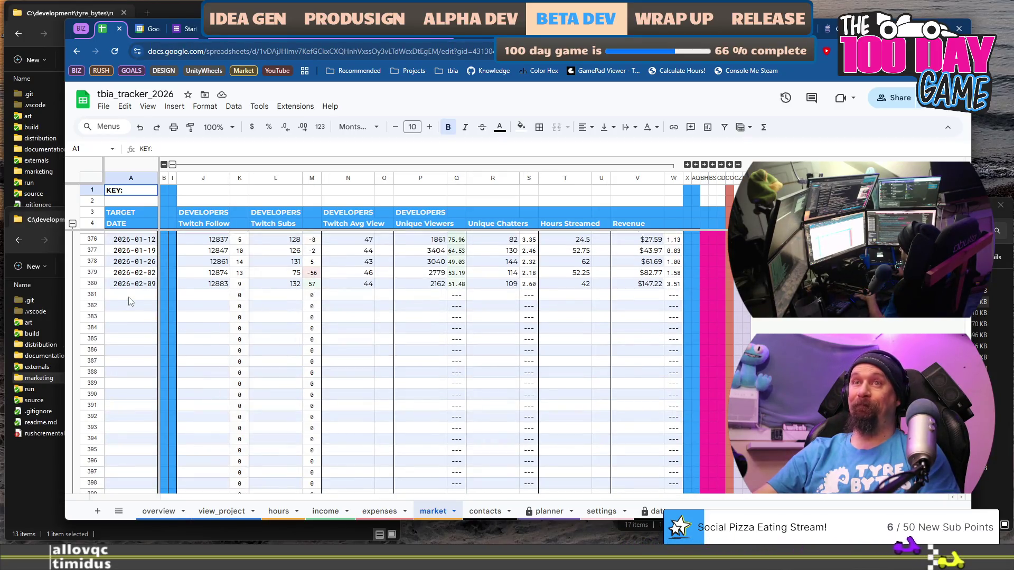
click(131, 296)
text(`da)
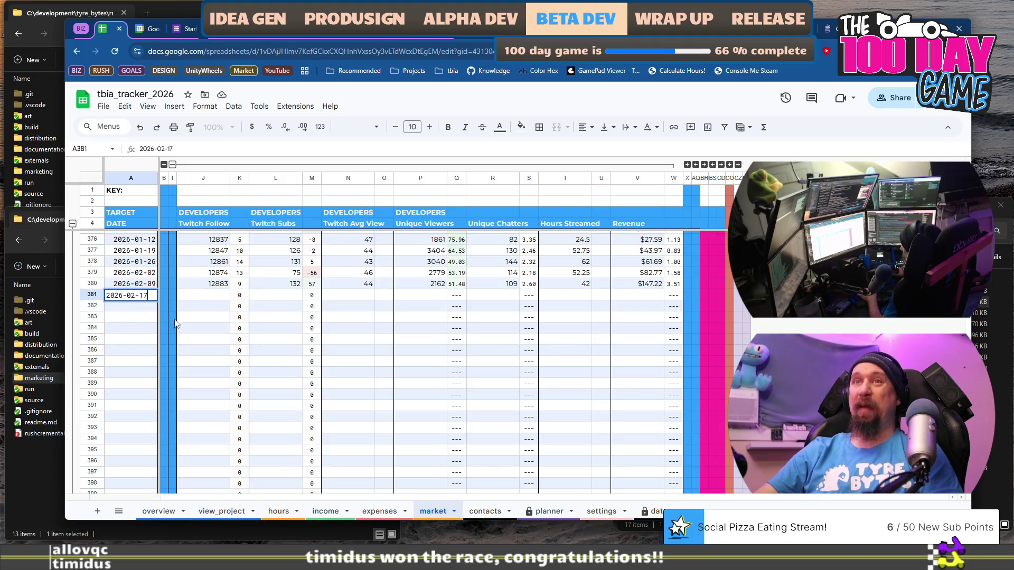
click(207, 298)
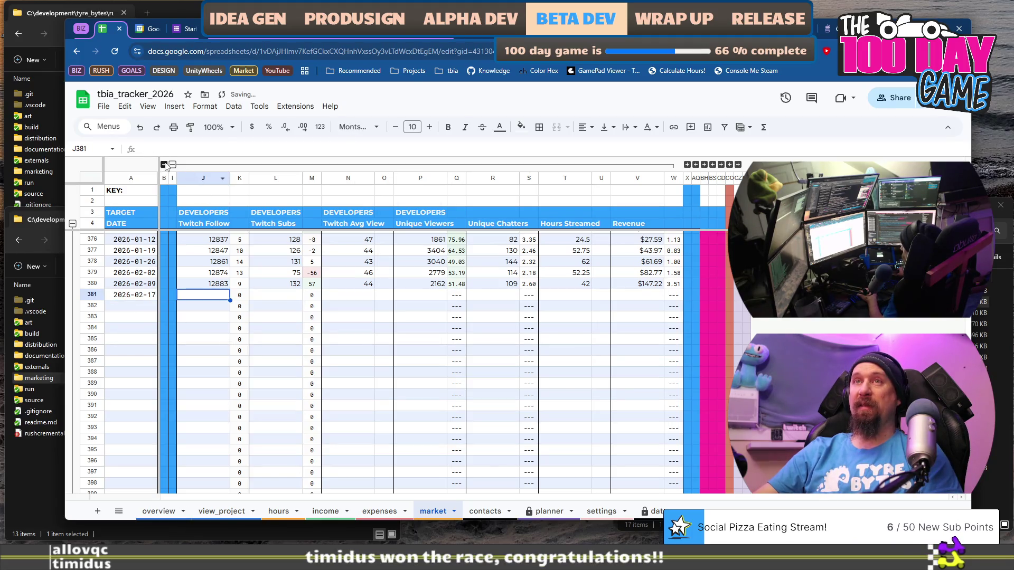
- Expand the hidden C–H column group and select Master Mail cell C381
click(164, 165)
click(201, 296)
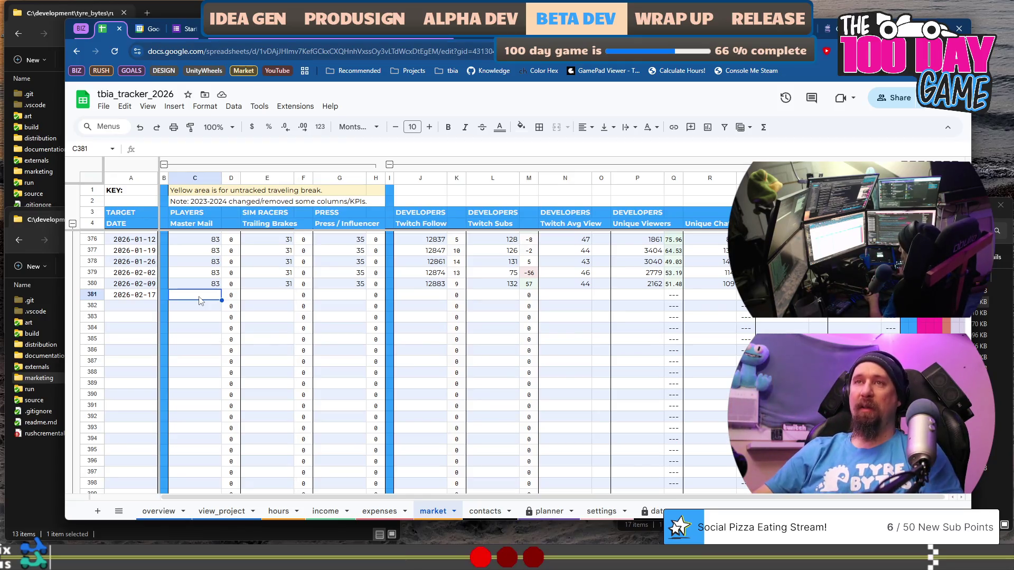
click(197, 306)
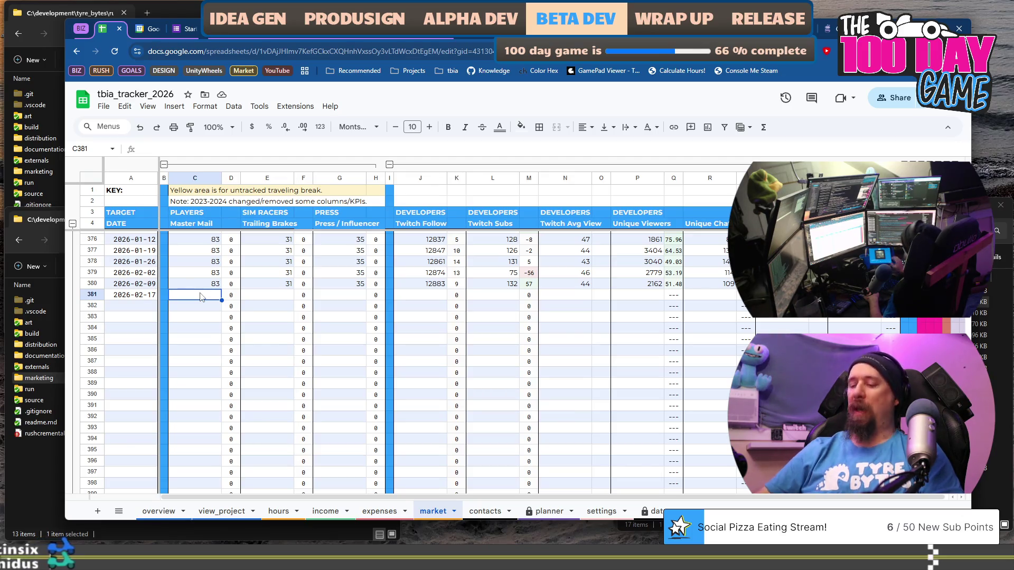
- Enter Master Mail 83, Trailing Brakes 31 and Press 35 in row 381
text(83)
key(Tab)
key(Tab)
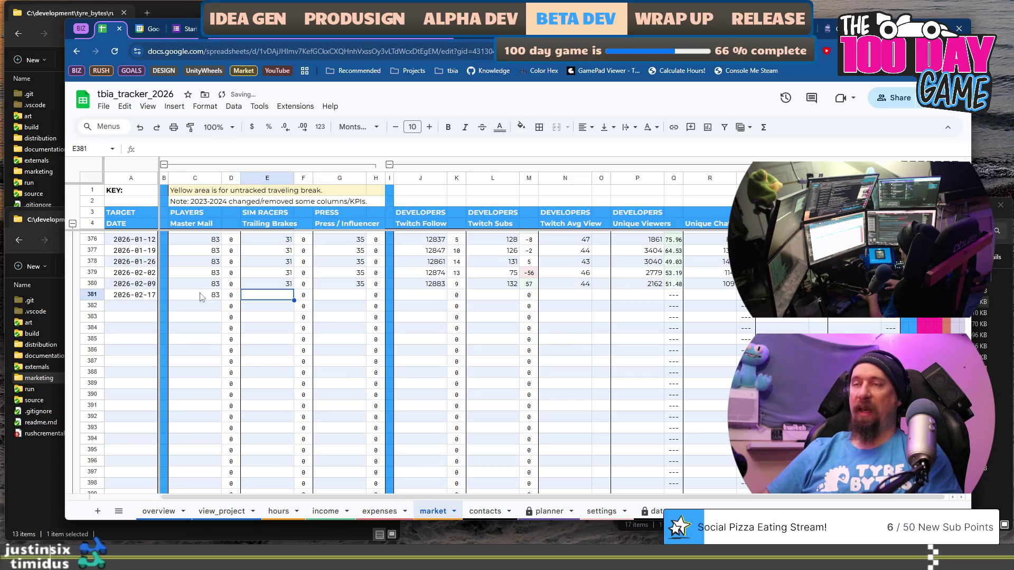
text(31)
key(Tab)
key(Tab)
text(35)
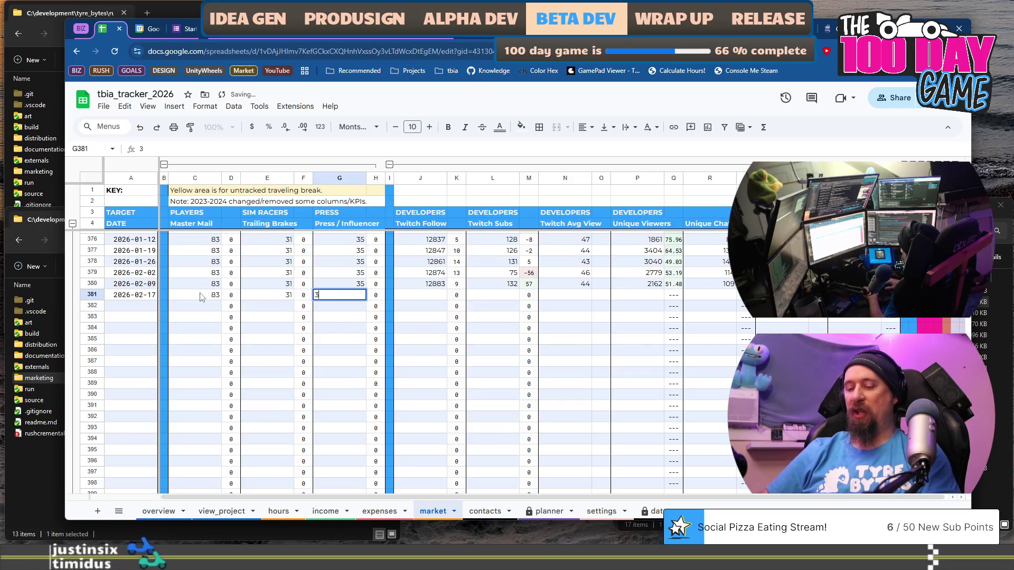
key(Tab)
key(Tab)
key(Tab)
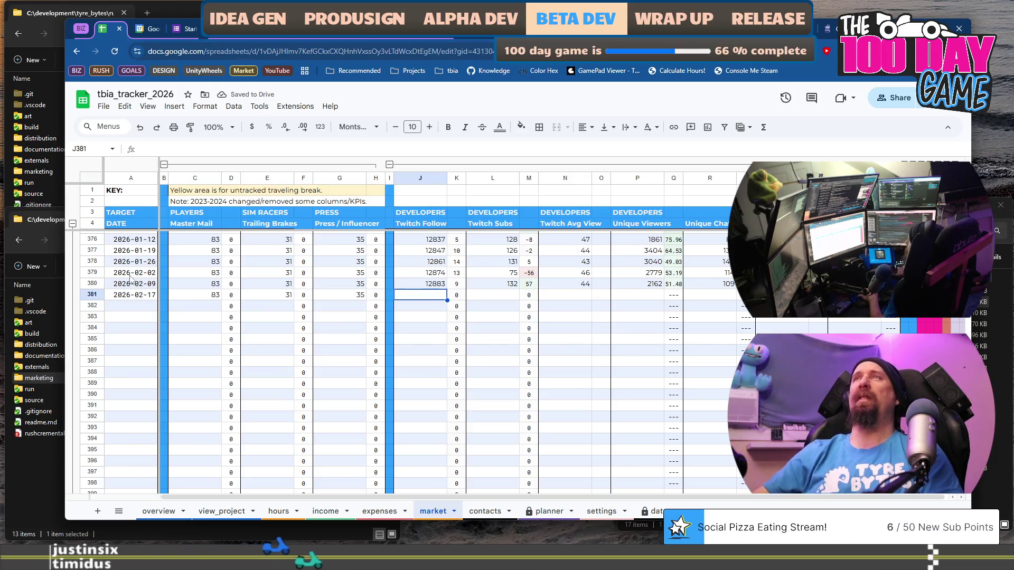
key(Down)
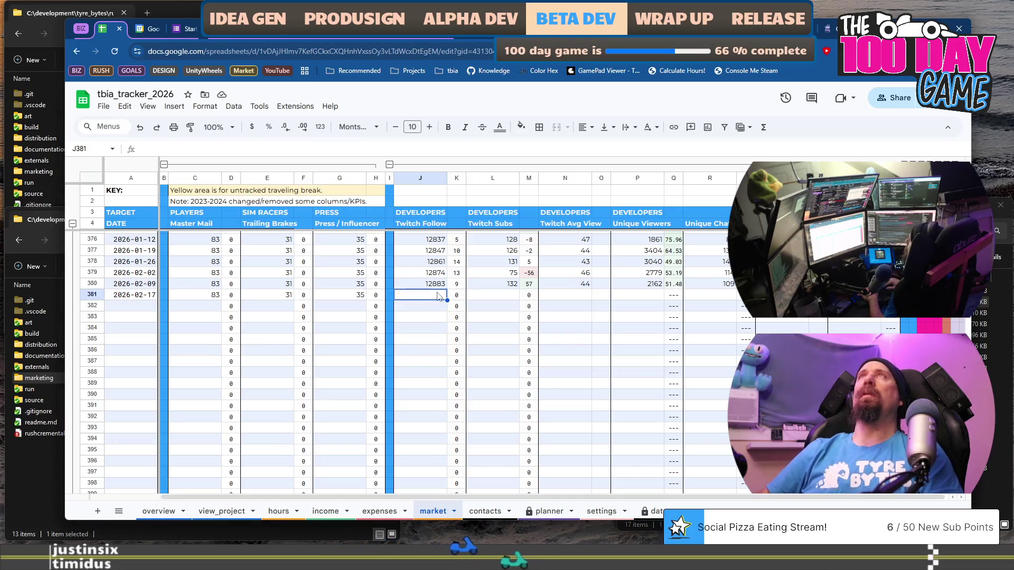
- Enter Twitch Follow 12894 in J381 and Twitch Subs 132 in L381
click(437, 295)
text(12894)
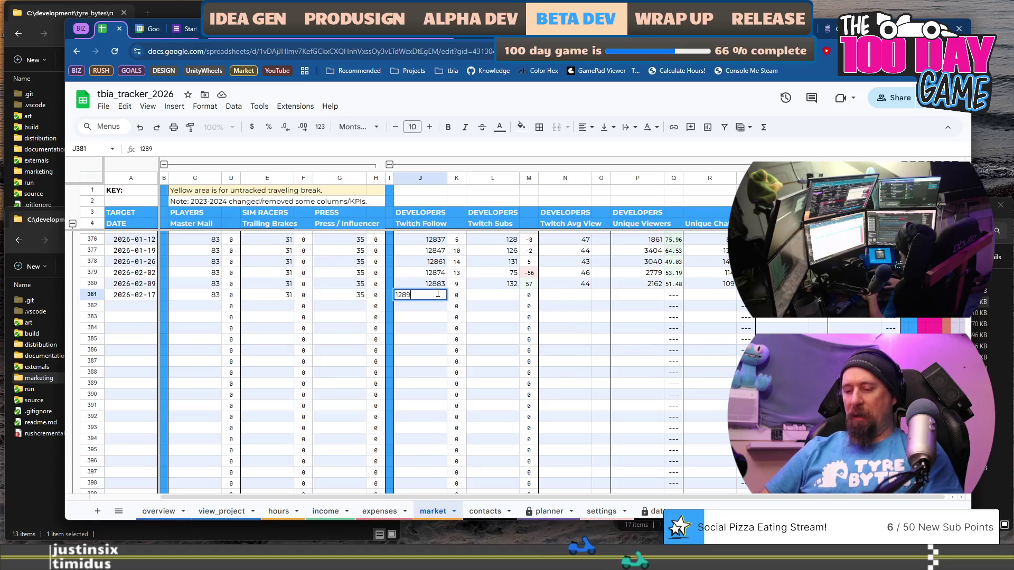
key(Tab)
key(Tab)
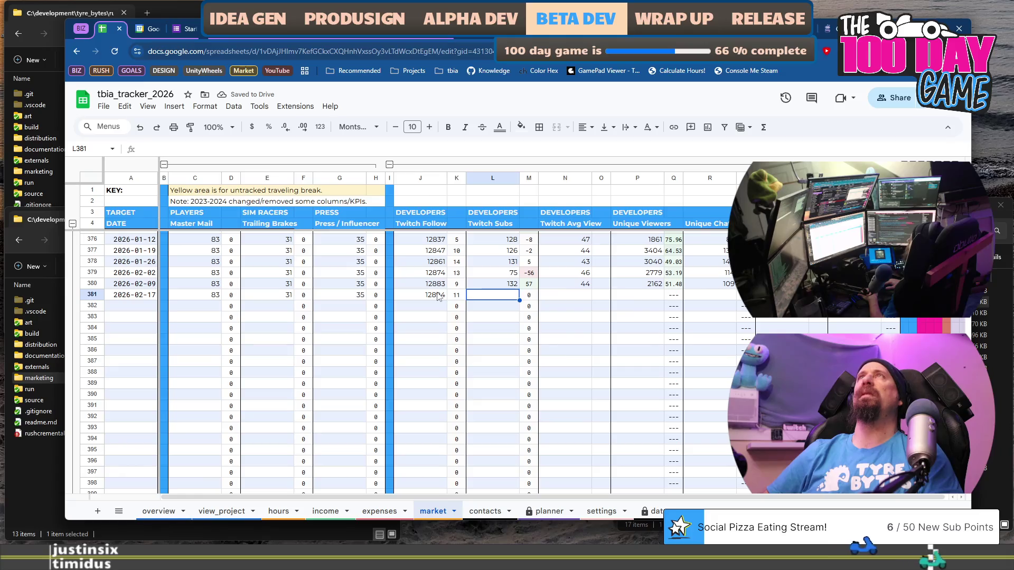
text(1)
key(Tab)
key(Tab)
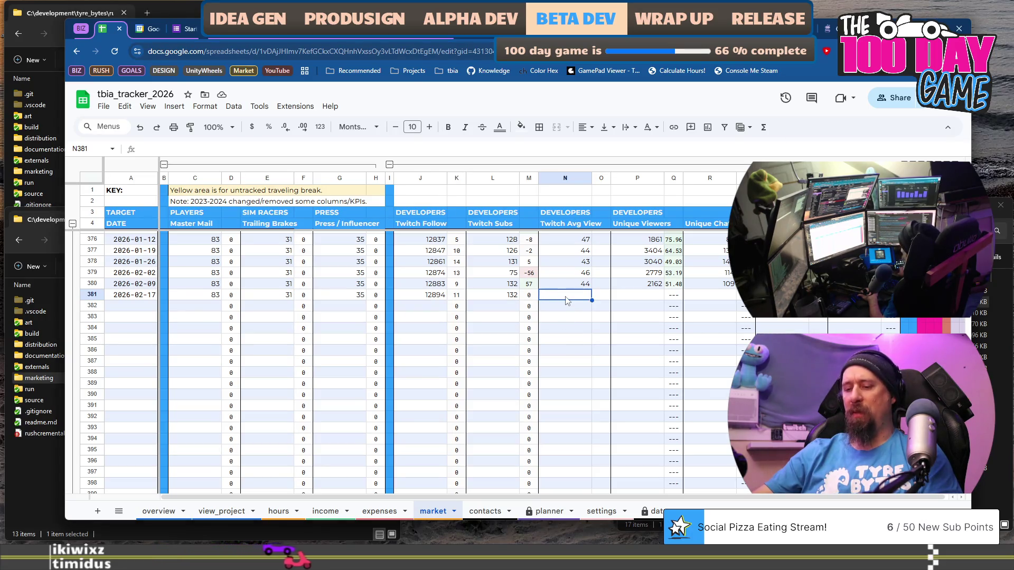
- Enter Twitch Avg View 41 in N381 and Unique Chatters 128 in R381
text(41)
click(654, 298)
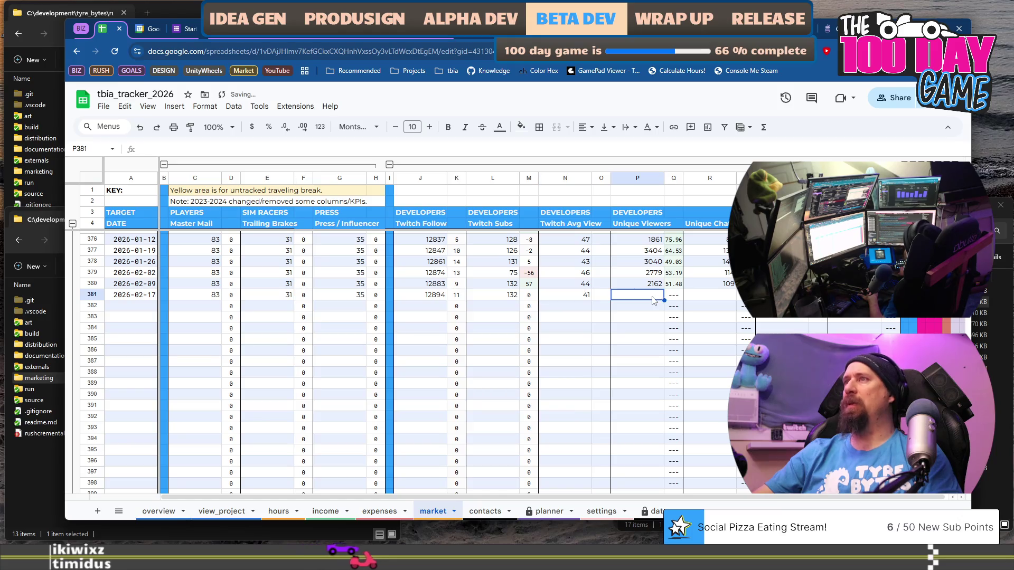
click(717, 294)
text(128)
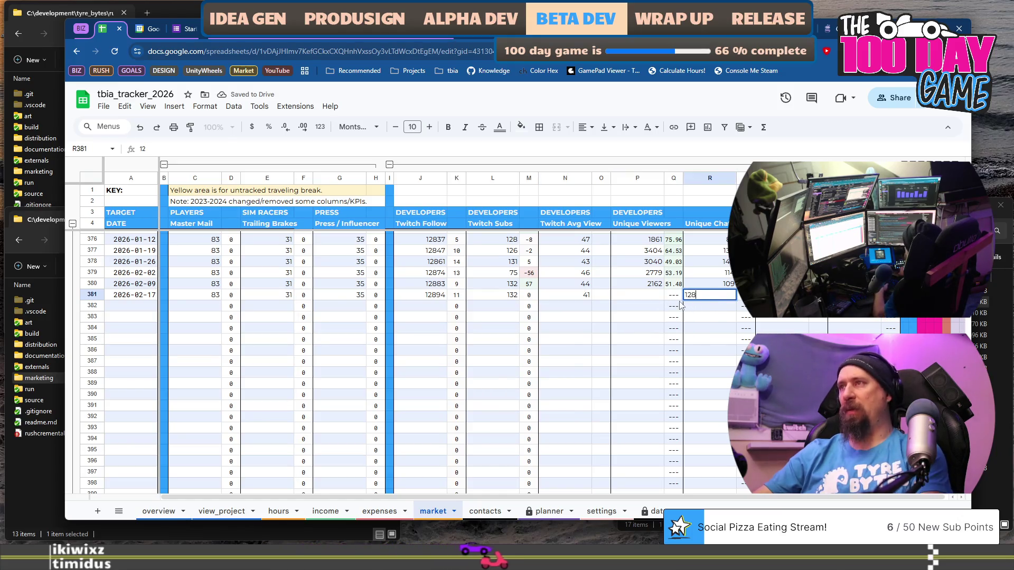
click(654, 295)
text(3)
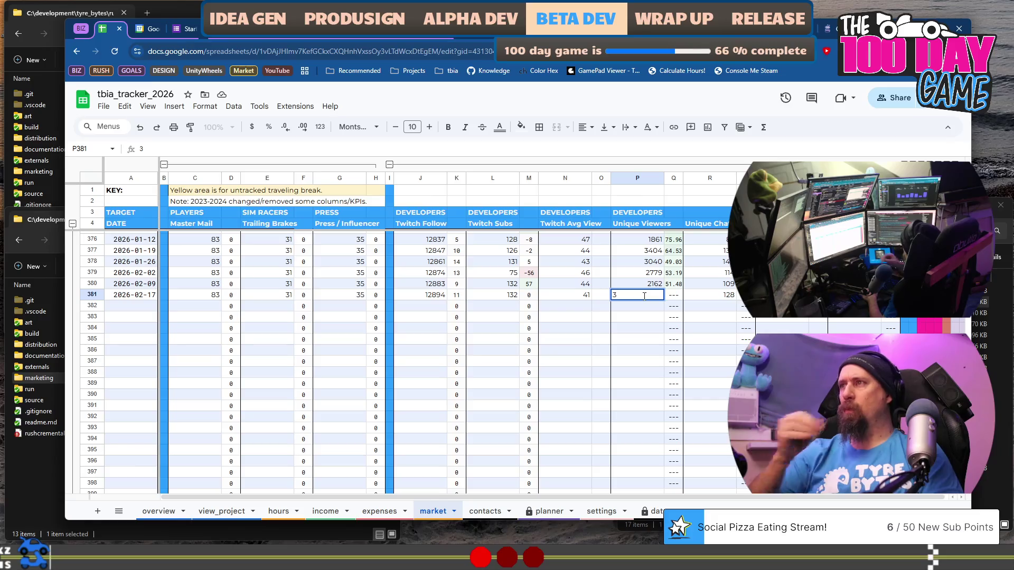
- Enter Unique Viewers 3668 in P381 and revenue 52.7 in V381
text(668)
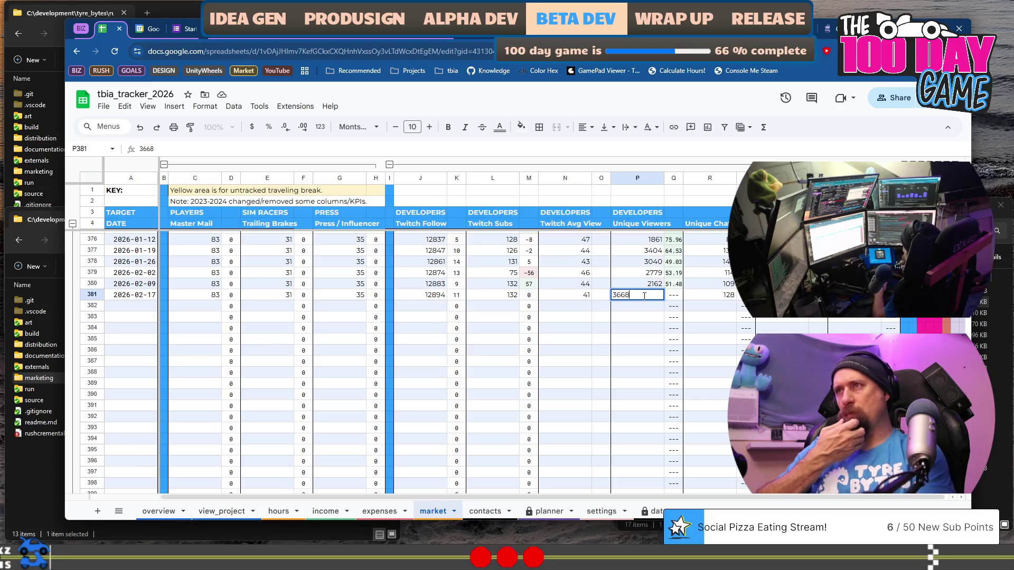
key(Tab)
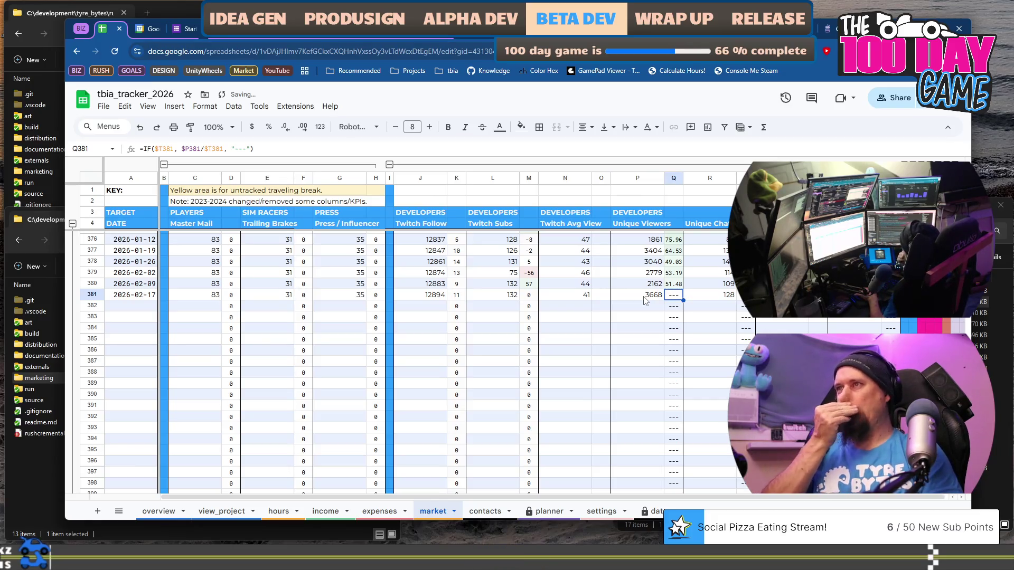
key(Tab)
key(Tab)
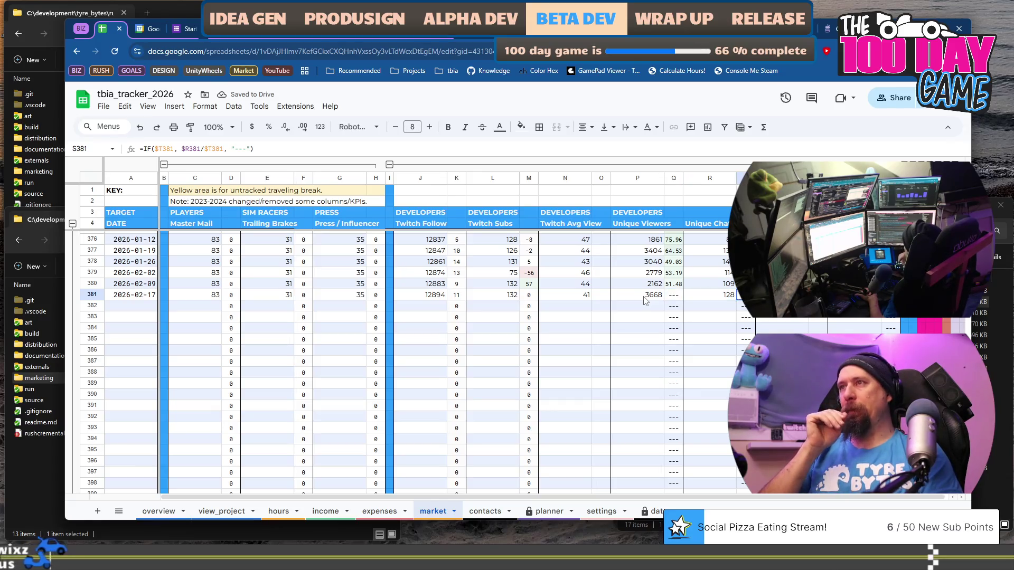
key(Tab)
text(52.71)
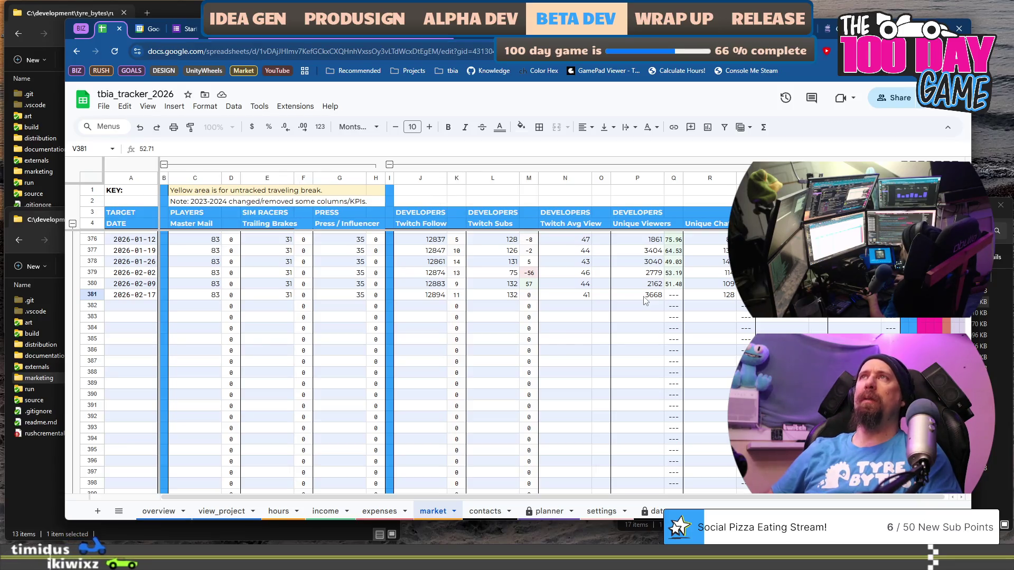
key(Return)
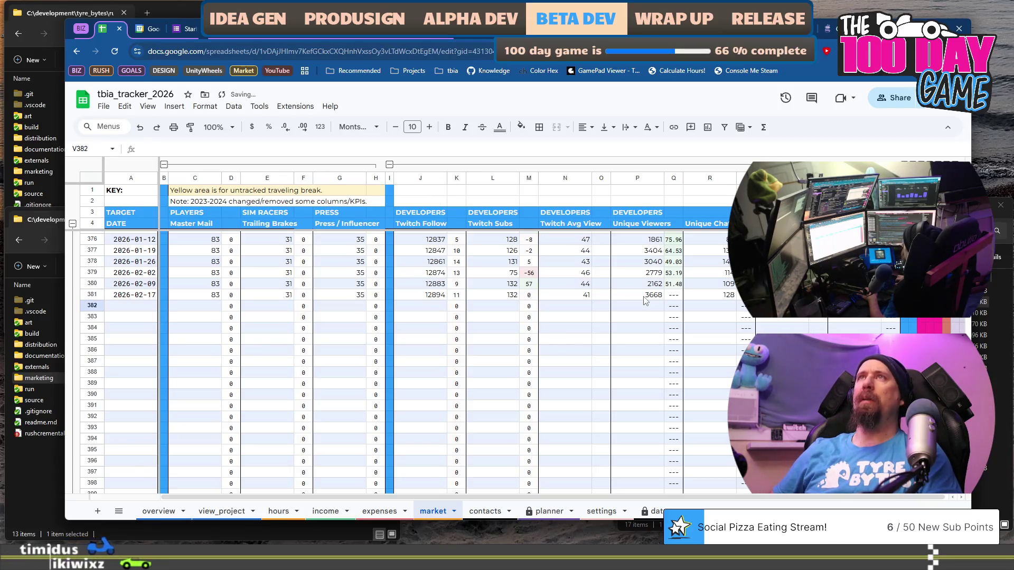
- Enter 78.25 Hours Streamed in T381 and collapse the C–H column group
key(Left)
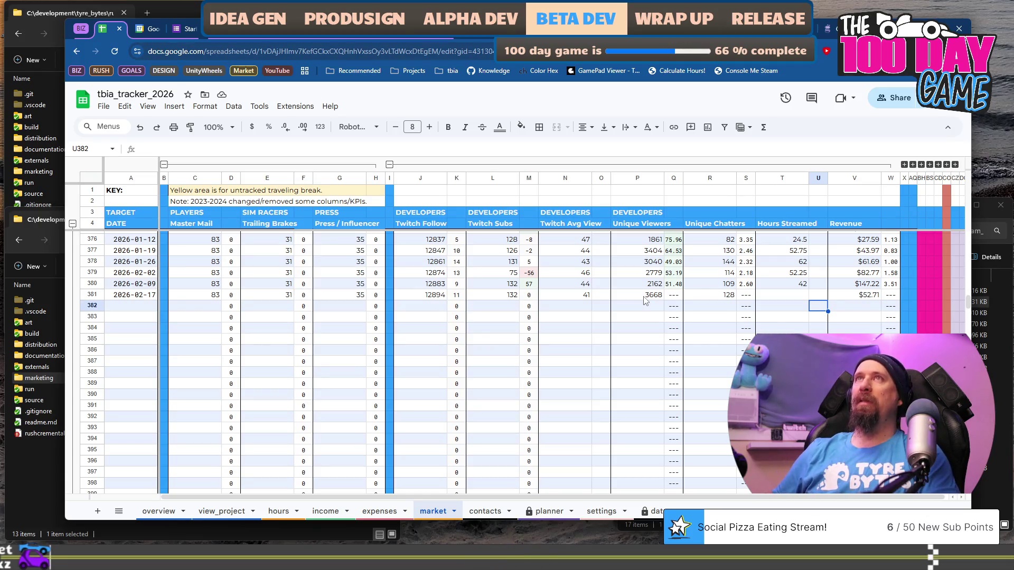
key(Up)
key(Left)
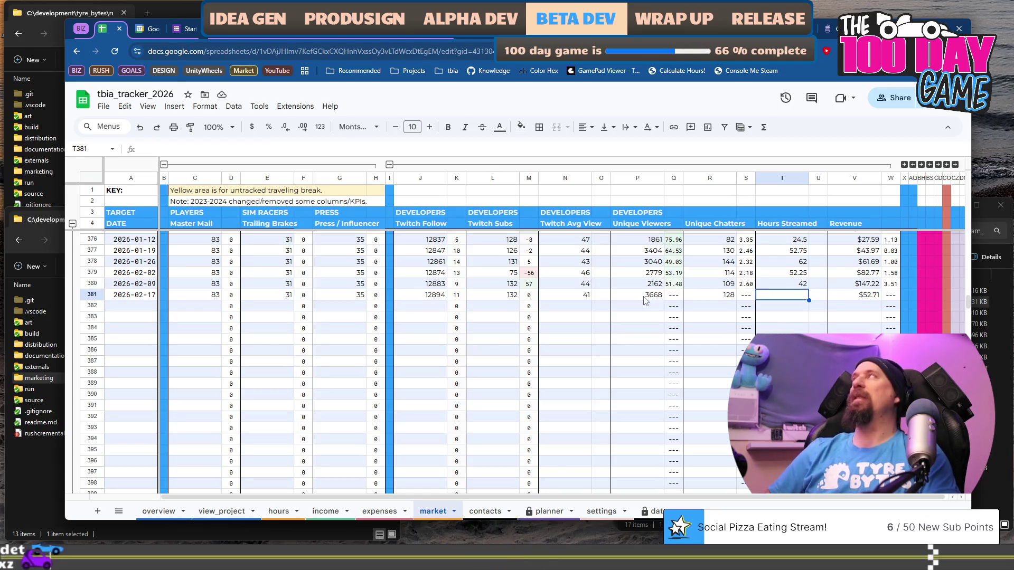
text(7)
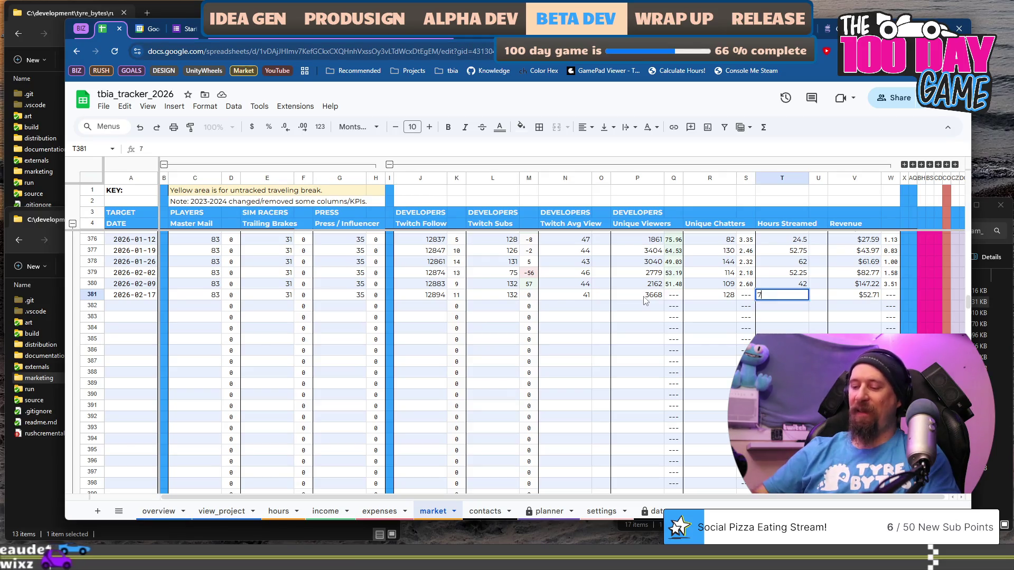
text(8.)
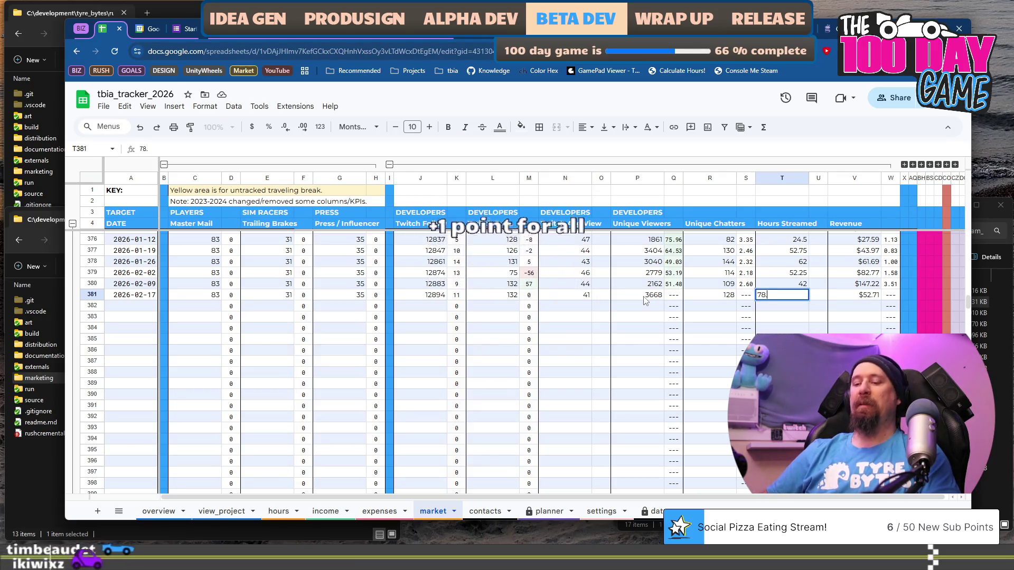
text(25)
key(Return)
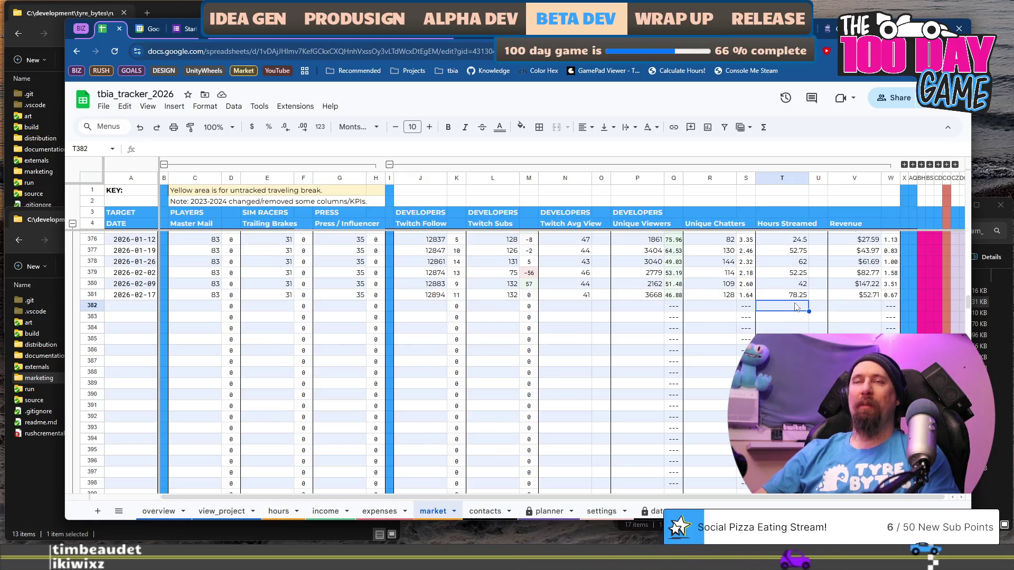
click(164, 165)
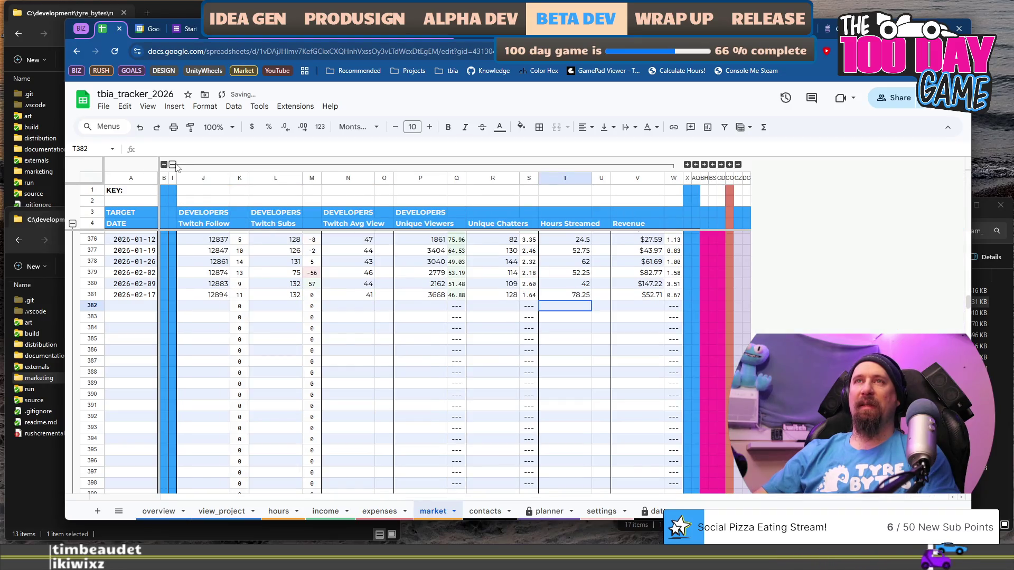
- Collapse the J–W developer stats group, expand the Y–AP social media group, and select Twitter Follow cell Y381
click(173, 164)
click(182, 165)
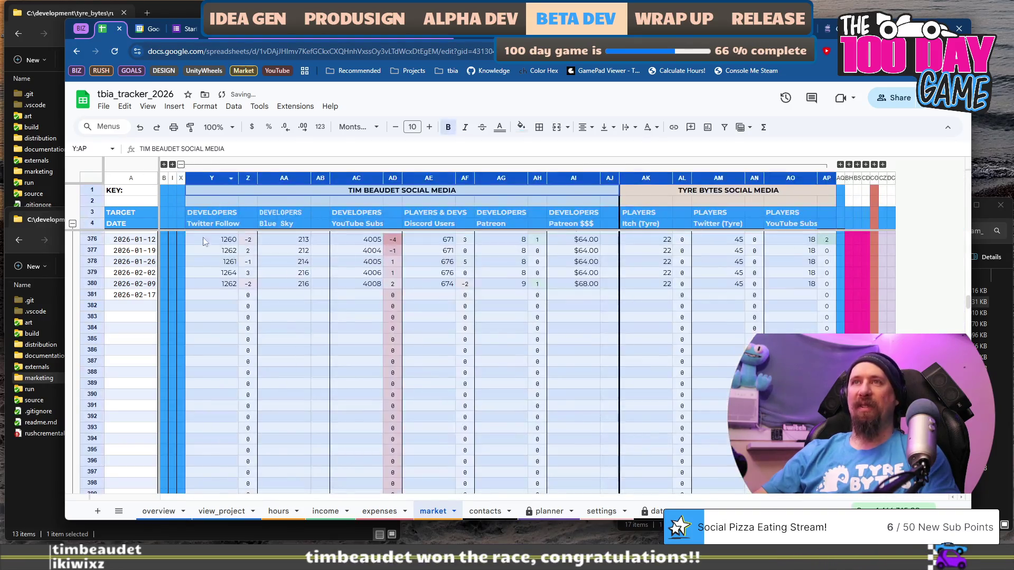
click(225, 297)
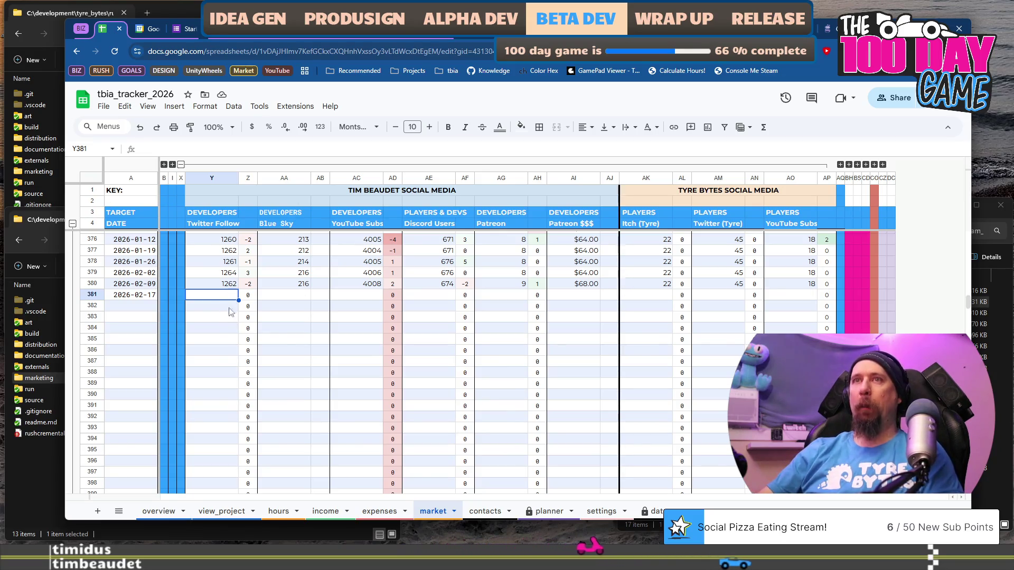
key(Down)
click(222, 299)
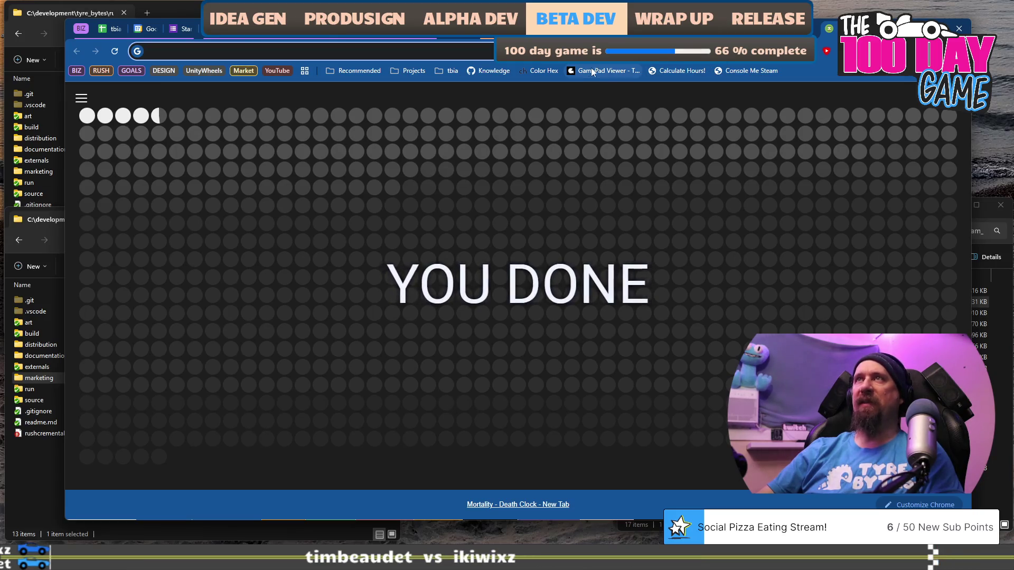
- Load the channel's X profile to read its 1,262 followers, then return to the tracker spreadsheet
key(ctrl+l)
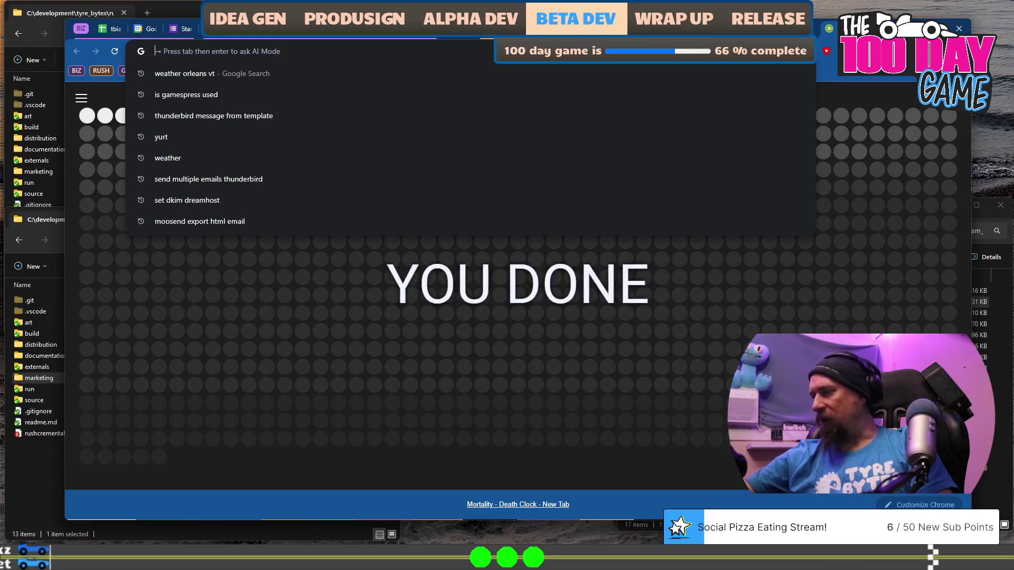
text(x)
key(Return)
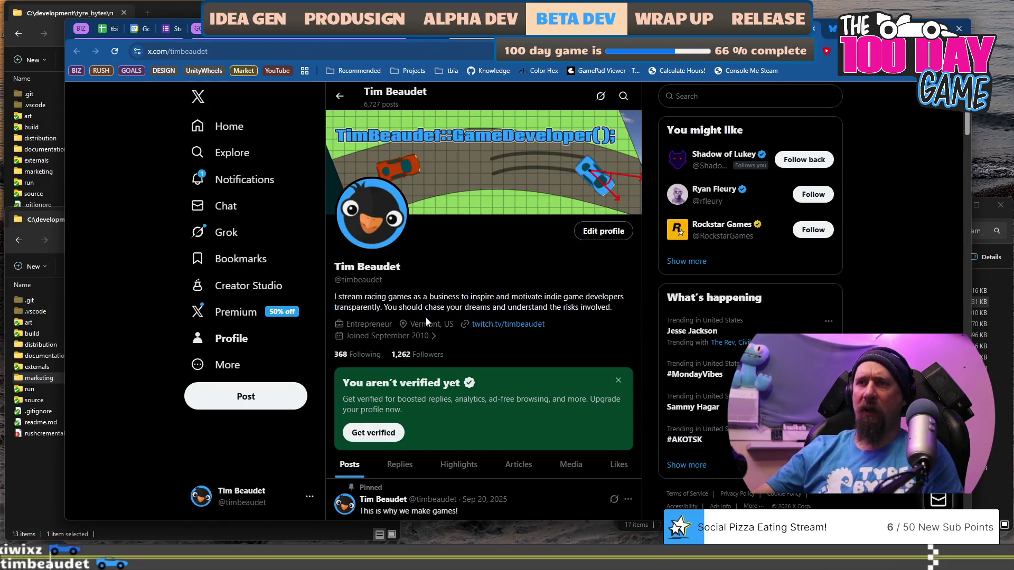
scroll(426, 317, down, 4)
scroll(491, 429, up, 3)
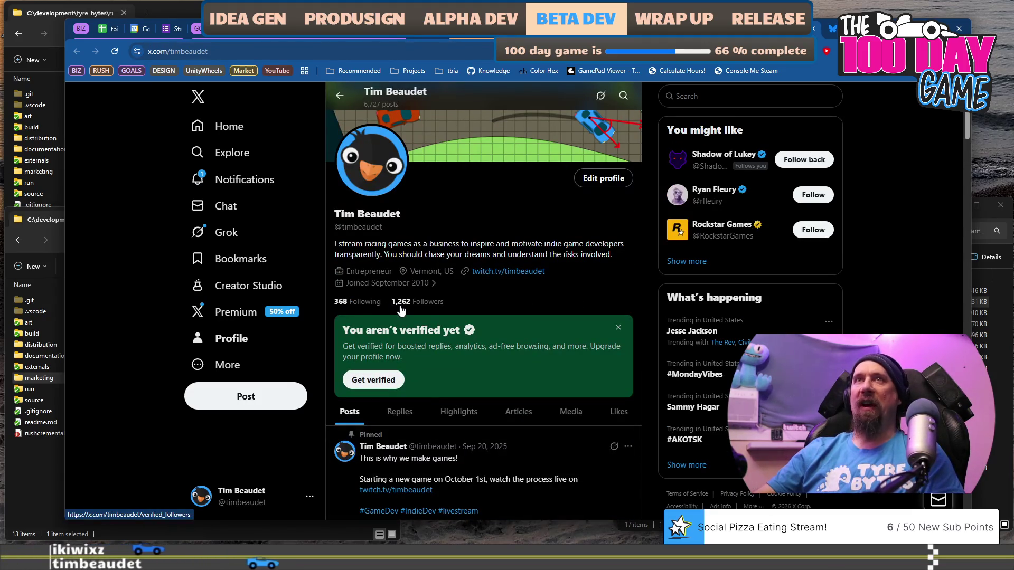
click(110, 34)
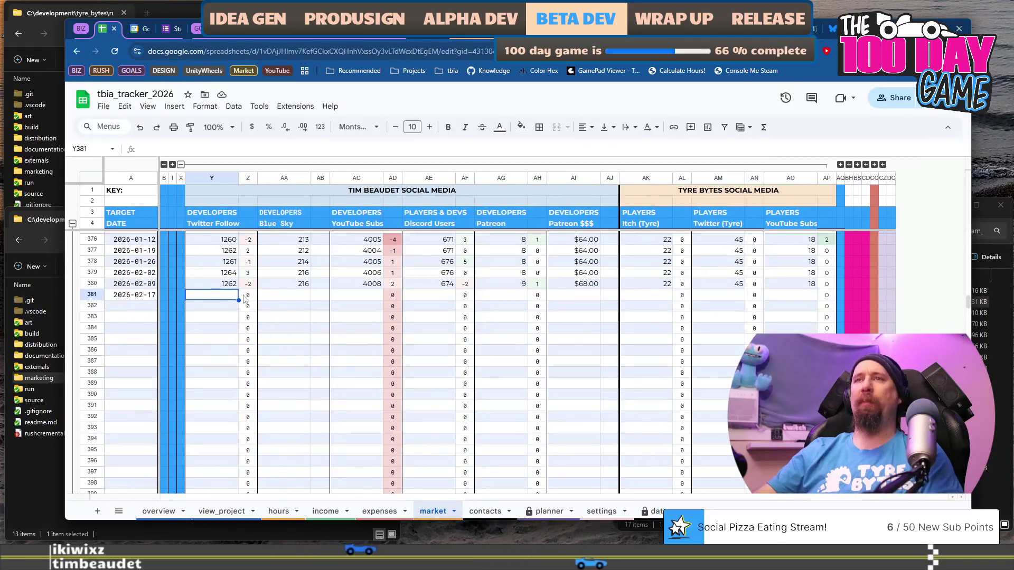
- Enter 1262 Twitter followers in Y381 for the 2026-02-17 row
text(1262)
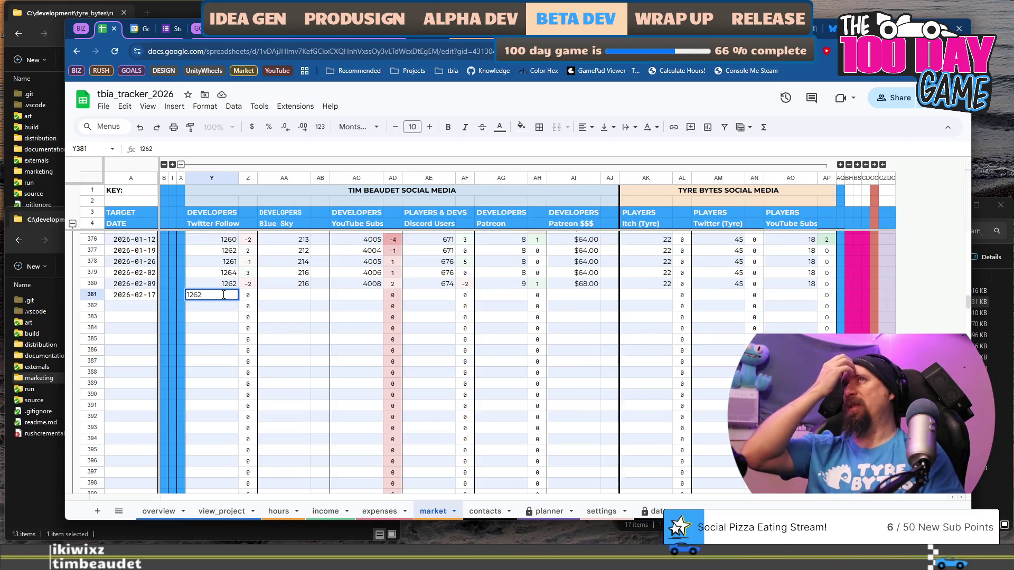
key(Tab)
key(Tab)
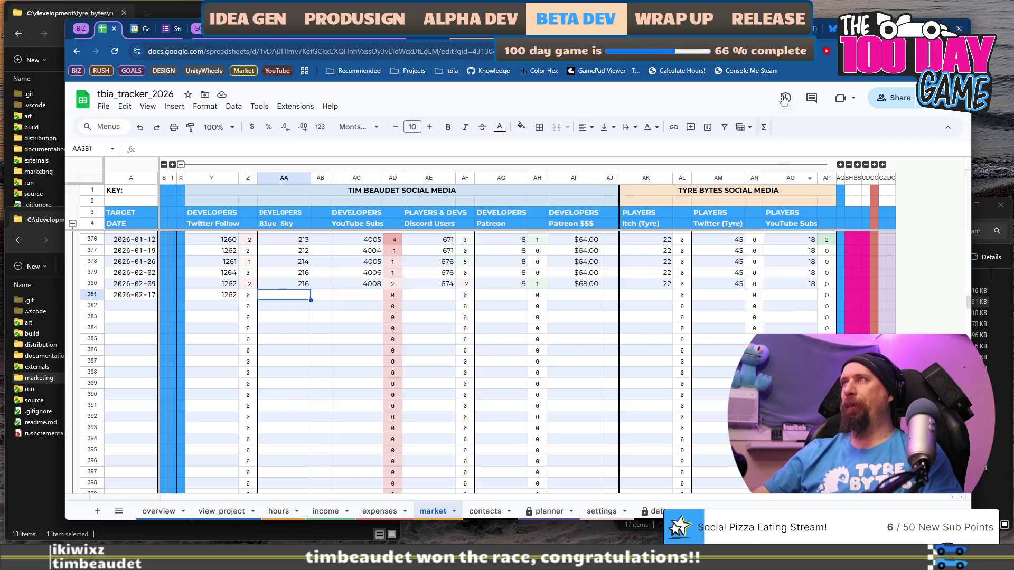
key(ctrl+Tab)
key(ctrl+Tab)
key(ctrl+Tab)
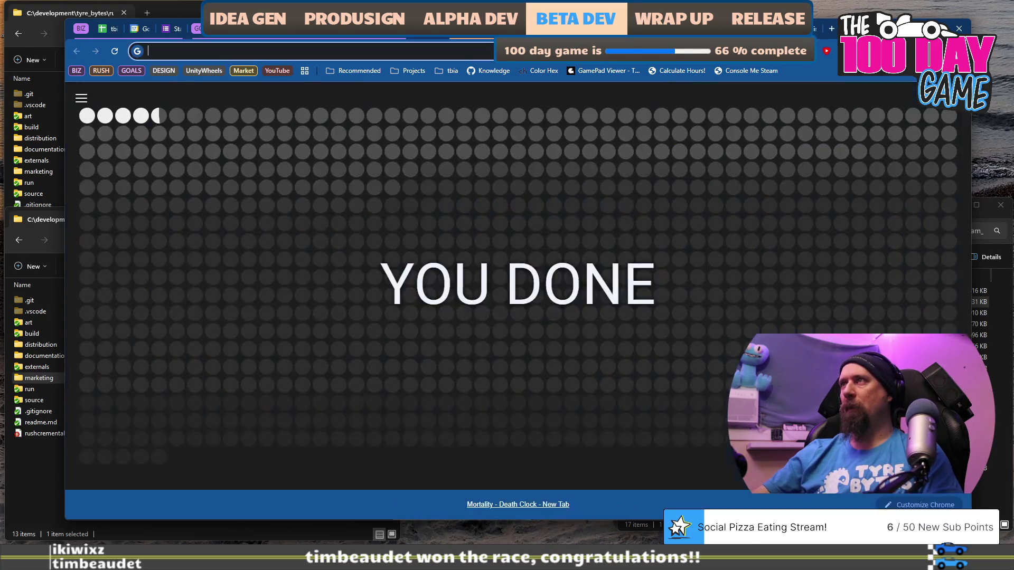
- Check the Bluesky profile and enter 218 Bluesky followers in AA381
key(ctrl+shift+Tab)
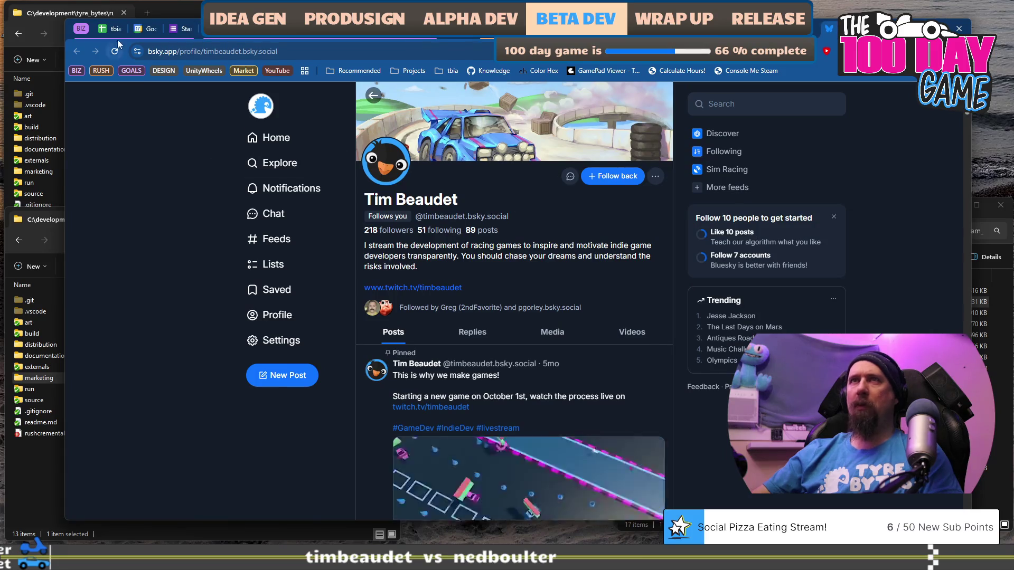
click(109, 30)
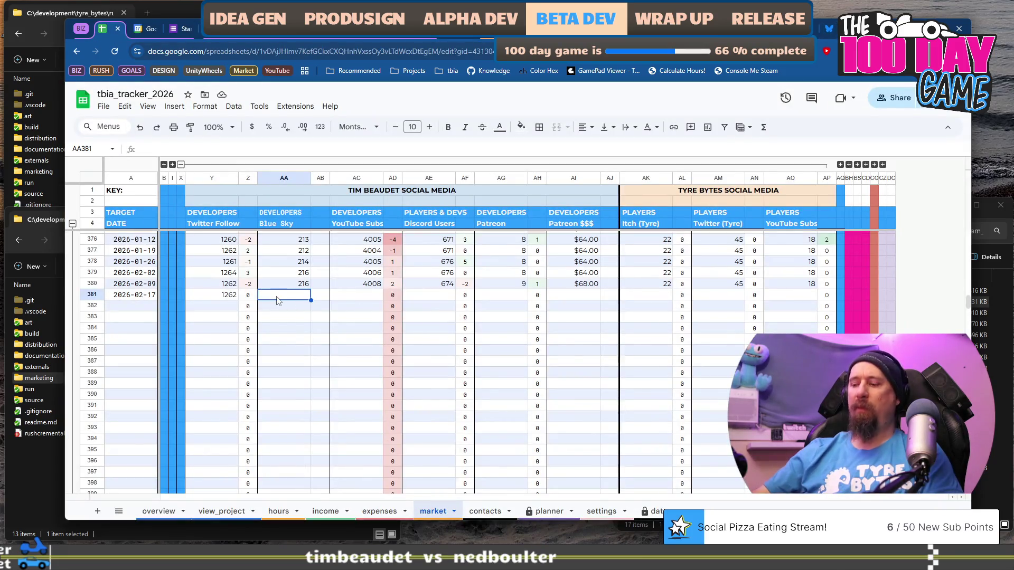
text(218)
key(Tab)
key(Tab)
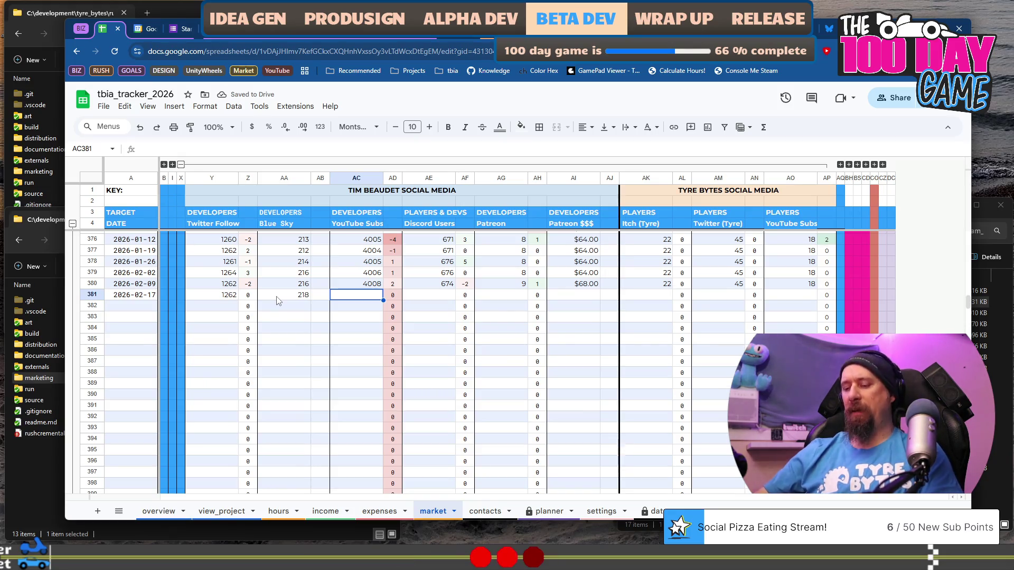
- Check the YouTube Studio dashboard and enter 4004 YouTube subscribers in AC381
key(ctrl+t)
text(yout)
key(Return)
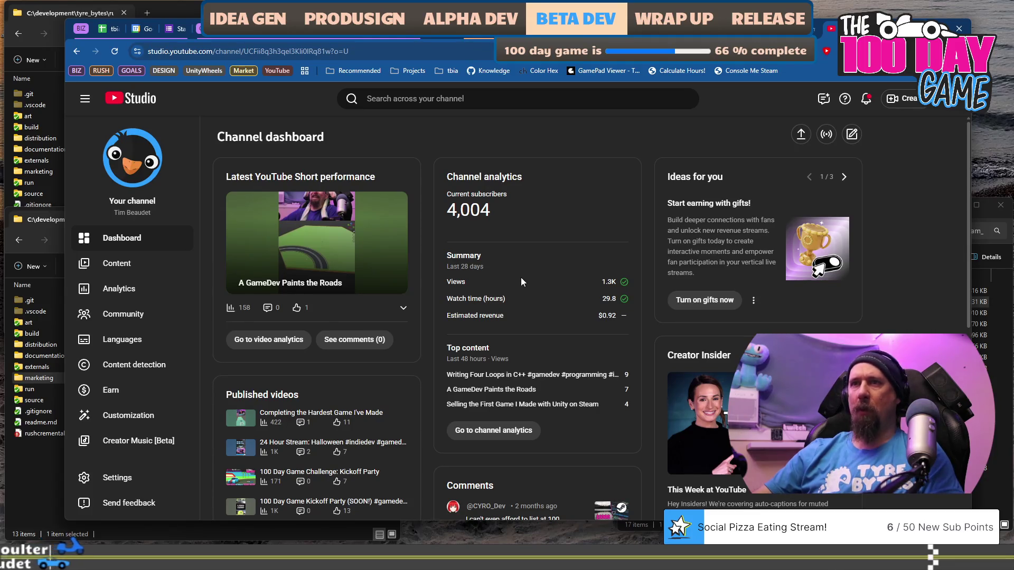
scroll(521, 278, down, 2)
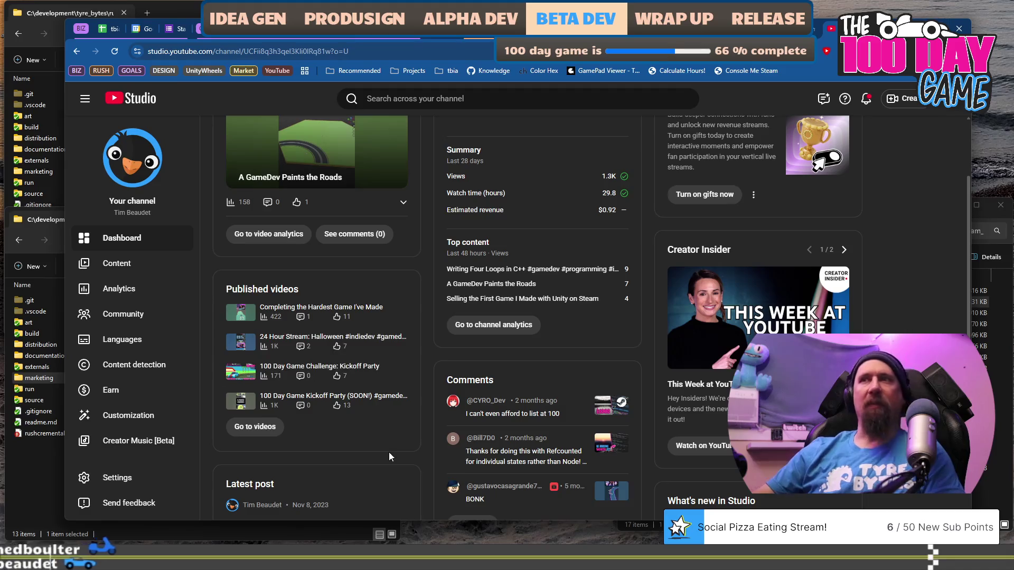
key(ctrl+1)
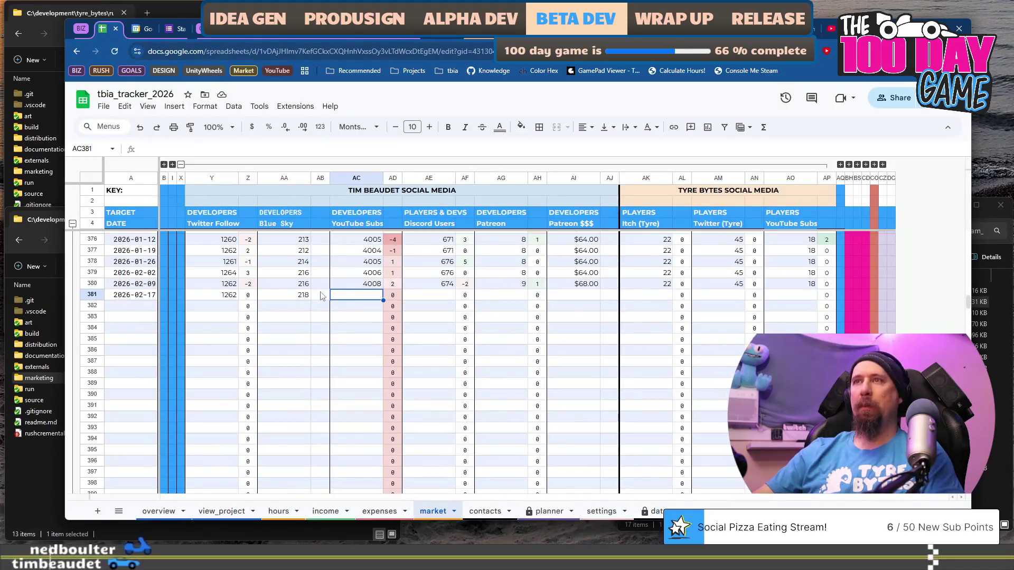
text(400)
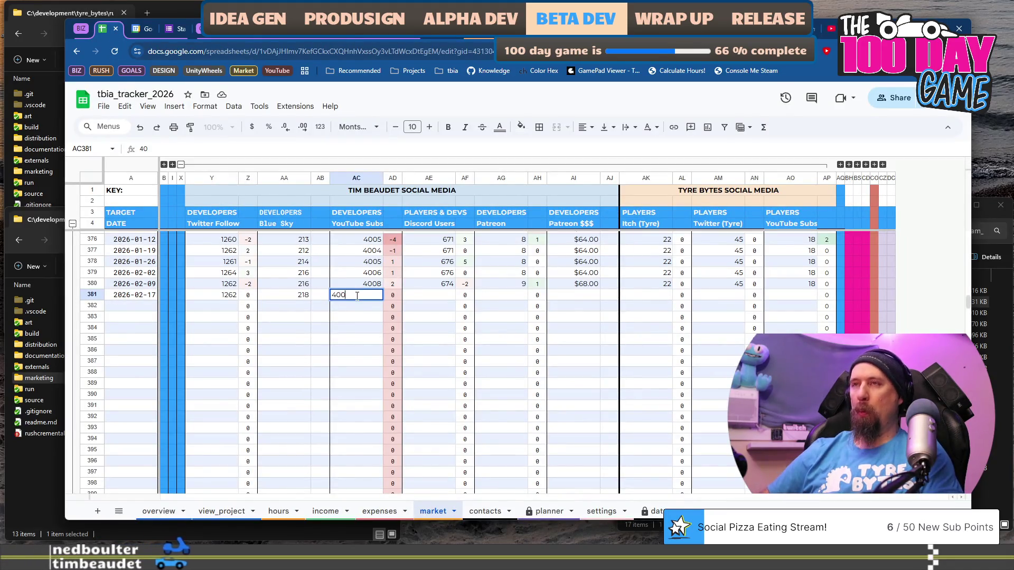
key(Tab)
key(Tab)
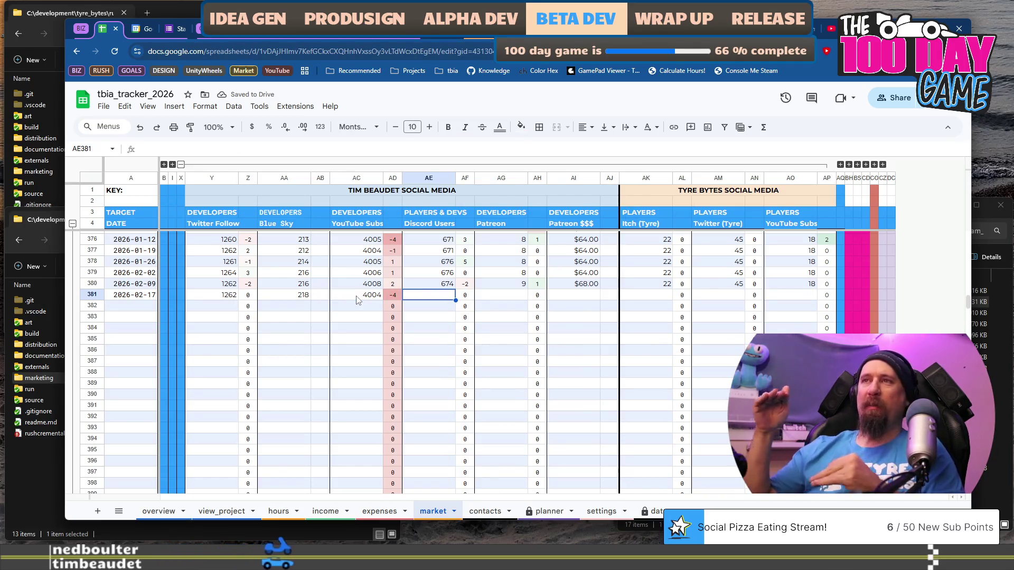
scroll(357, 300, up, 3)
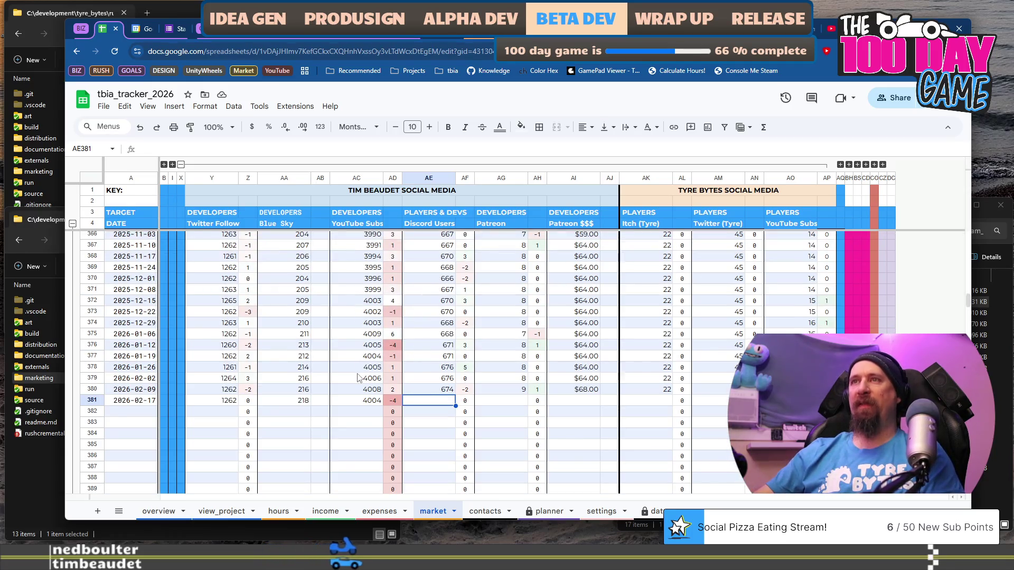
scroll(358, 378, up, 15)
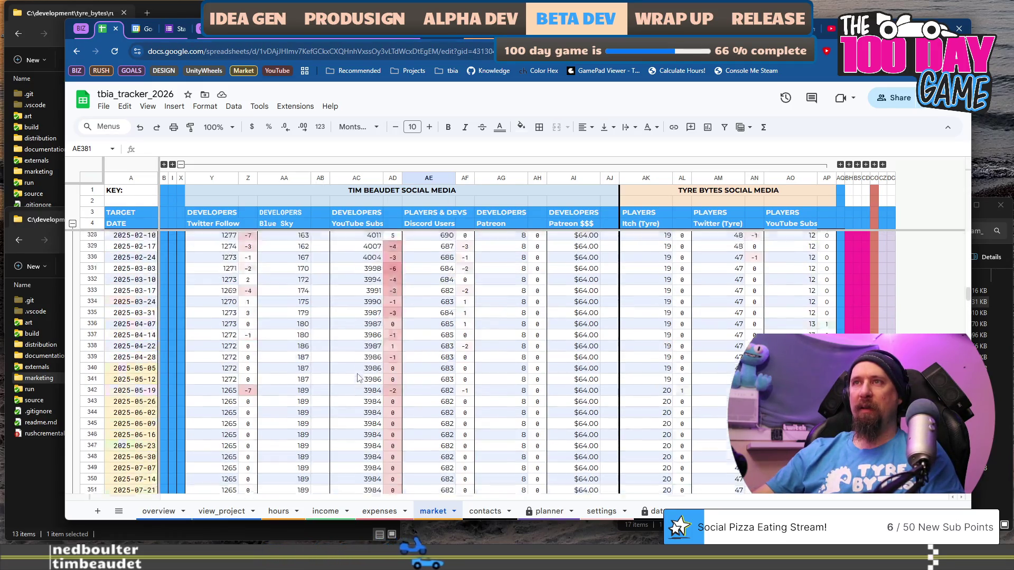
scroll(357, 378, up, 5)
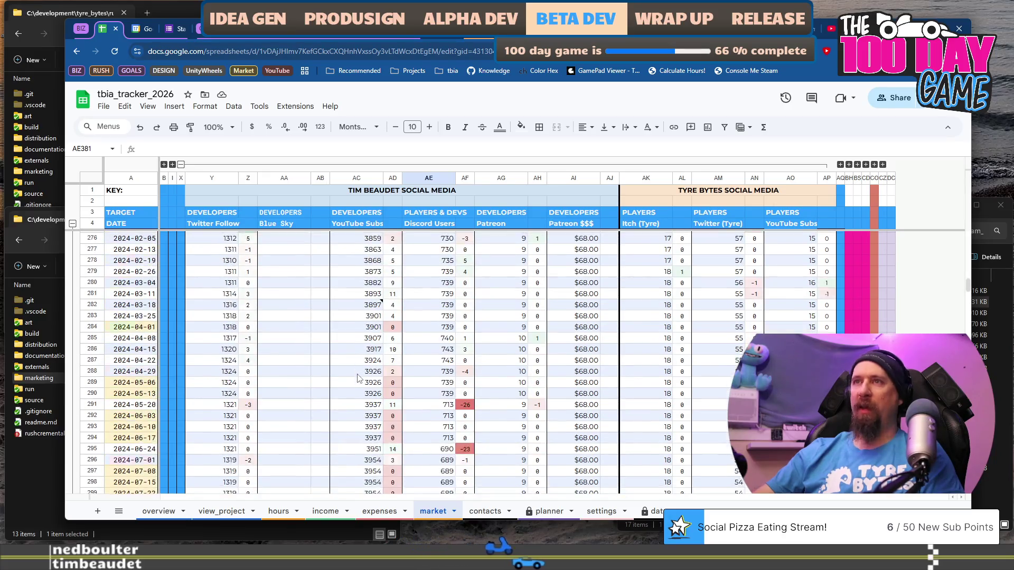
scroll(357, 378, down, 15)
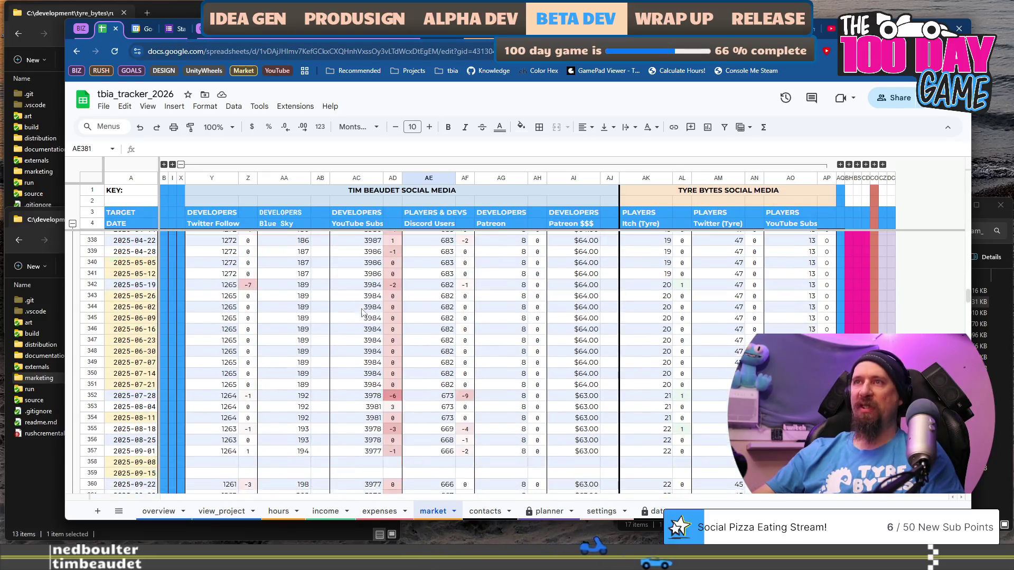
scroll(362, 315, down, 7)
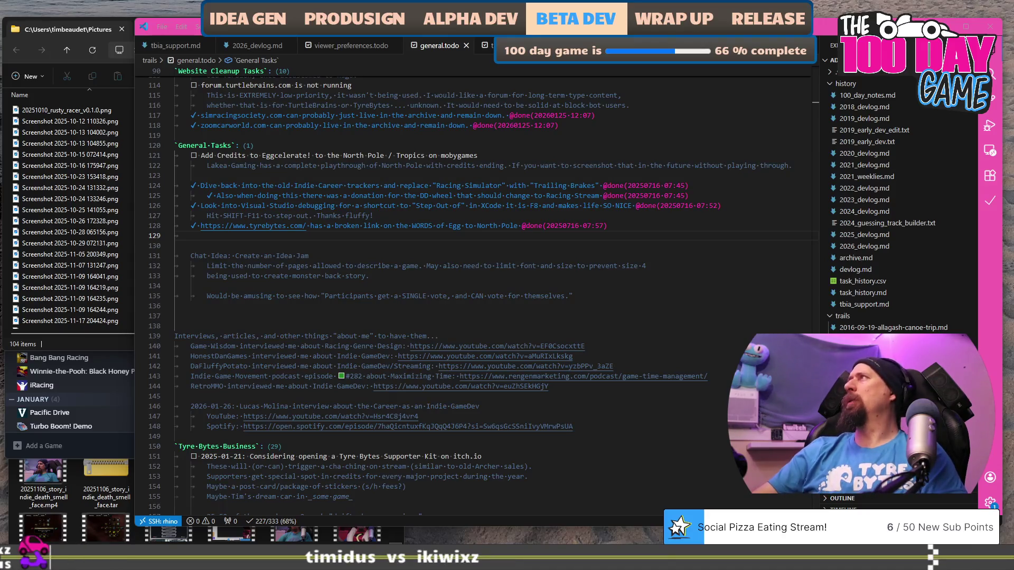
- Fill row 381 with 673 Discord users, 9 Patreon supporters and $68.00 Patreon income
key(ctrl+super+Right)
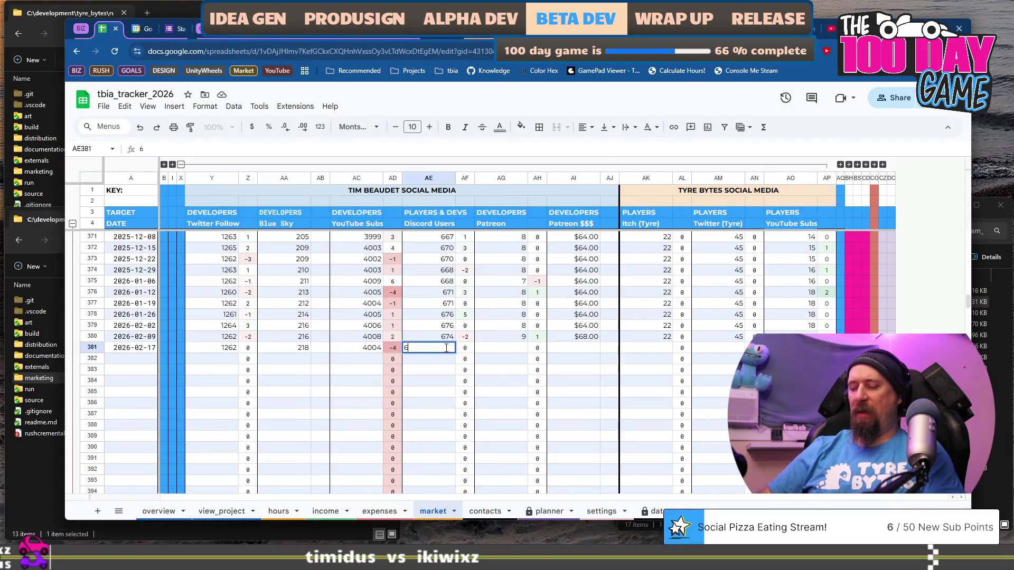
text(7)
key(Tab)
key(Tab)
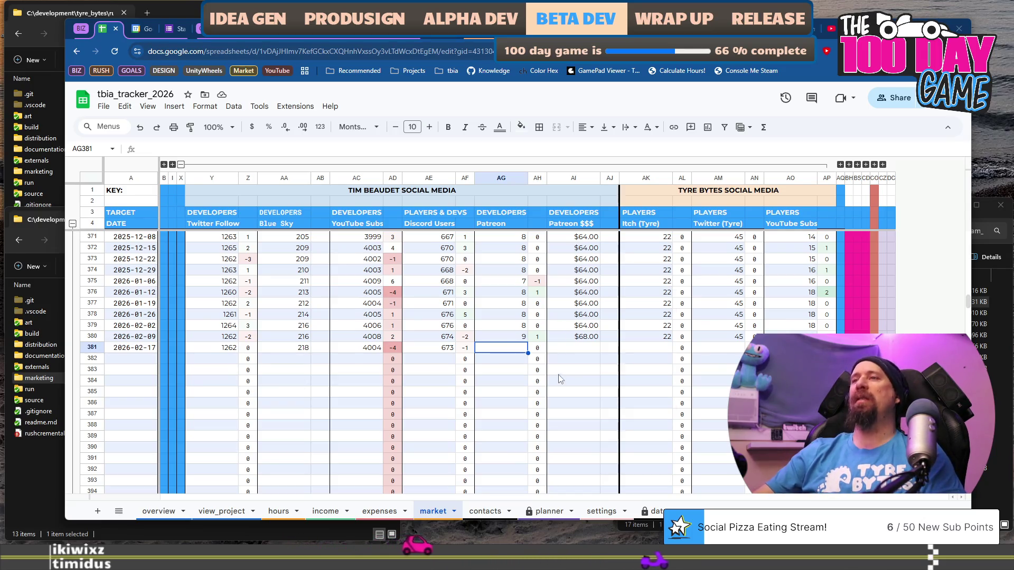
text(9)
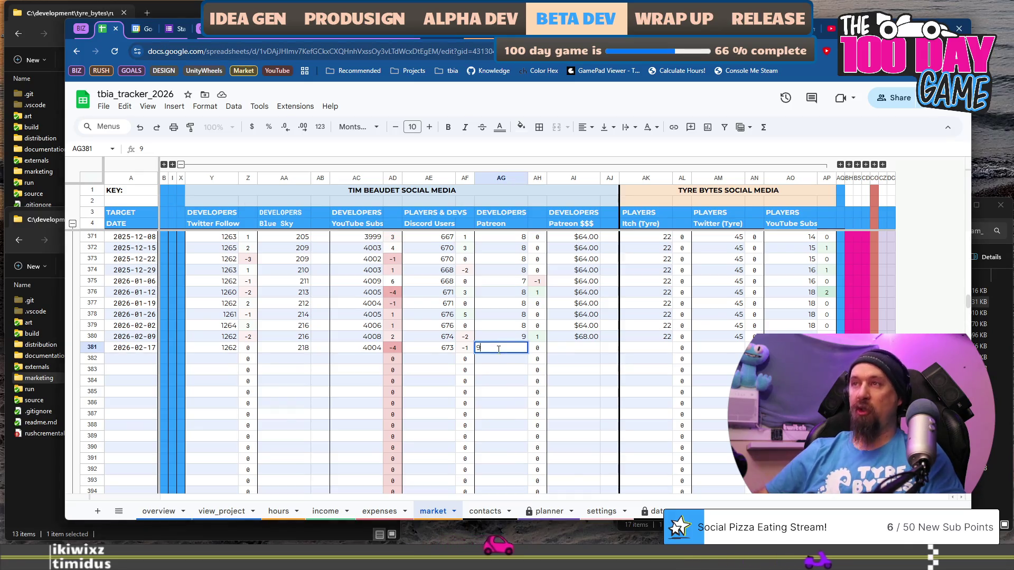
key(Tab)
key(Tab)
text(68)
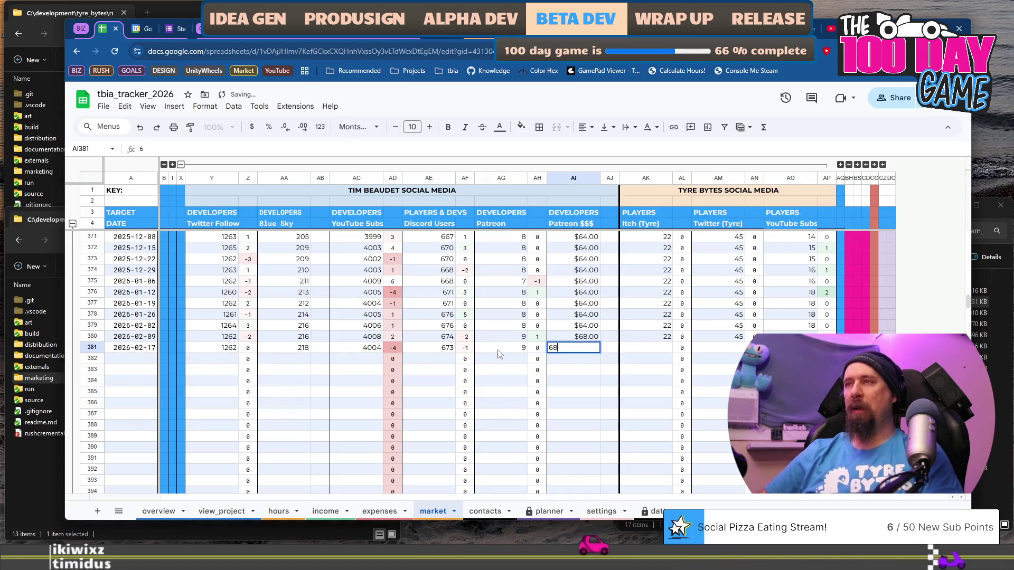
key(Tab)
key(Tab)
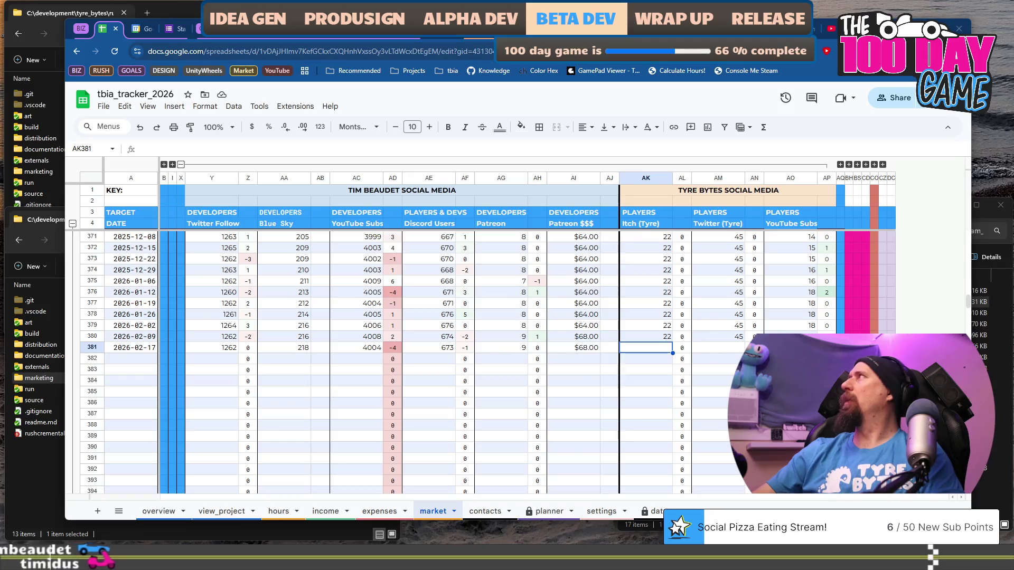
- Enter 22 for Itch (Tyre), then open tyrebytes.itch.io and its Eggcelerate! game page
text(22)
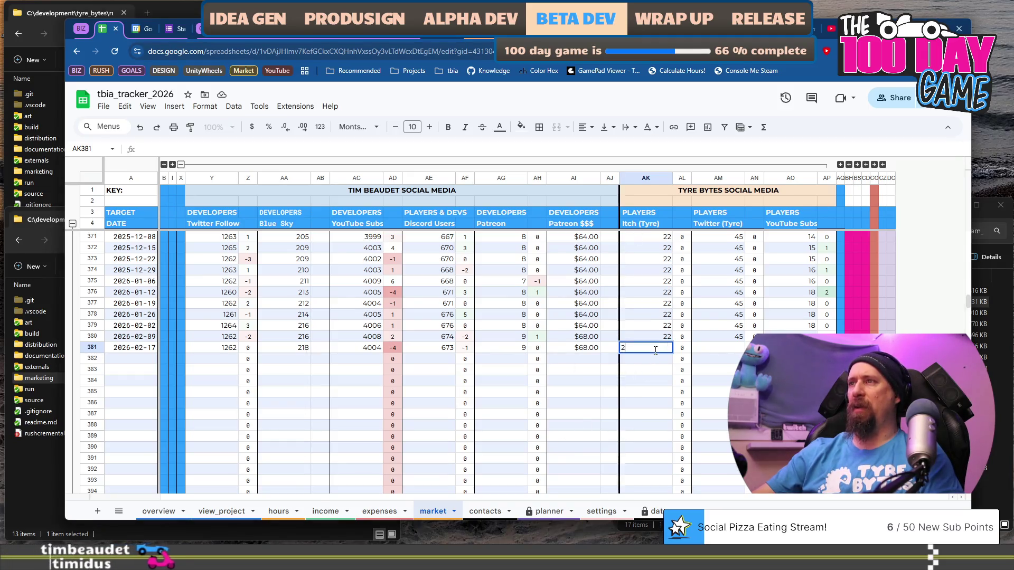
key(ctrl+t)
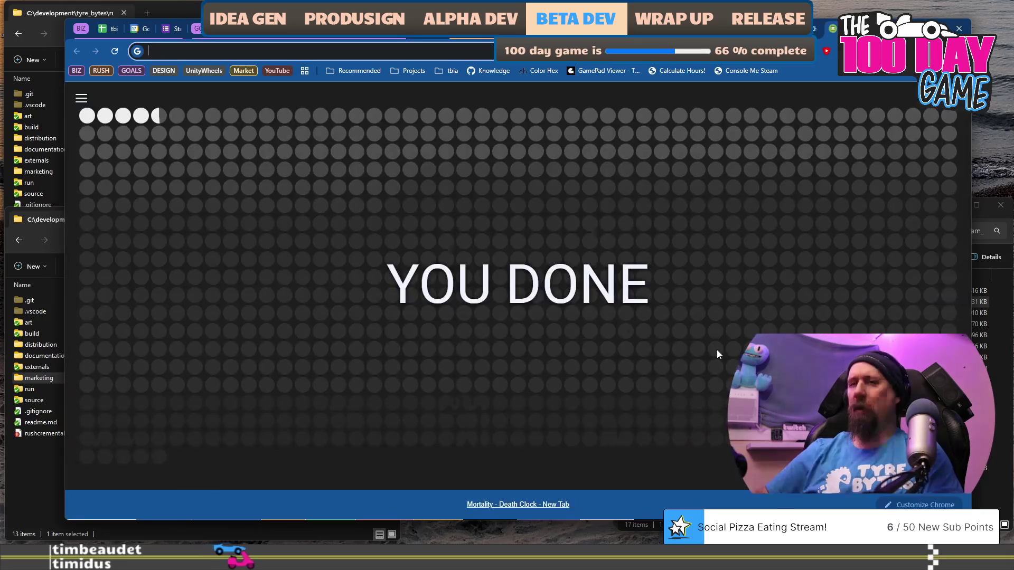
text(tyrebytes.it)
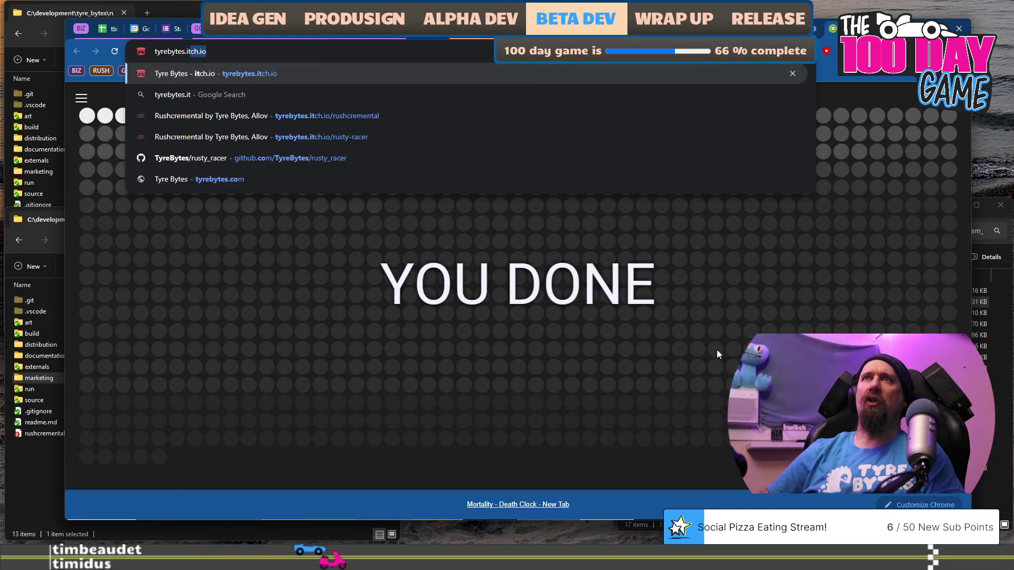
key(Return)
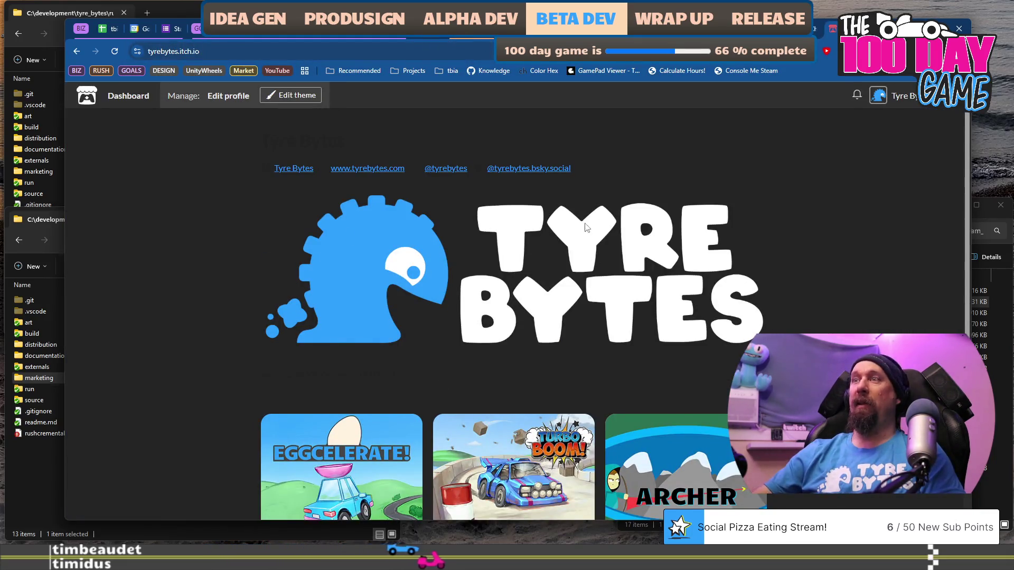
scroll(532, 314, down, 2)
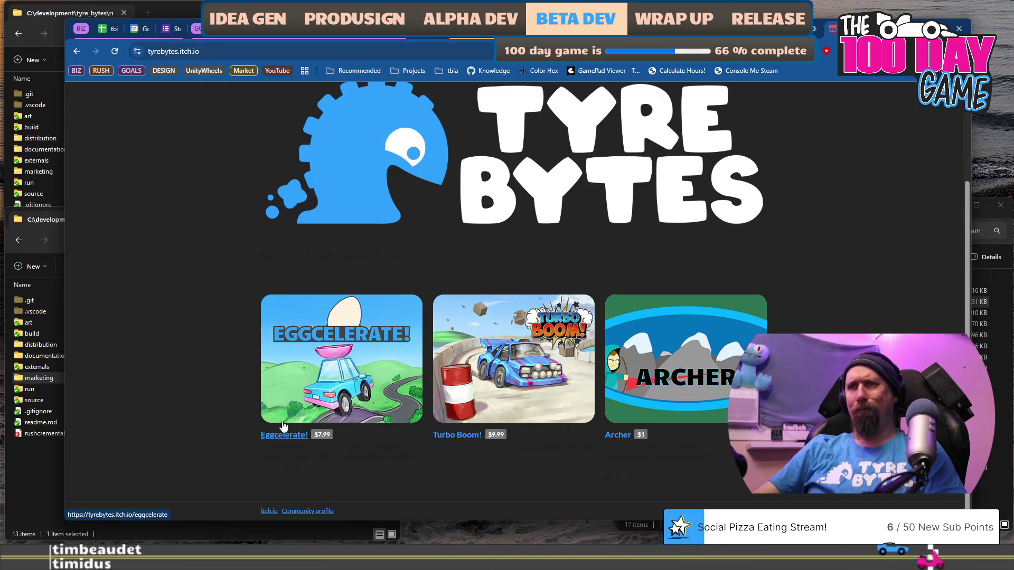
click(292, 440)
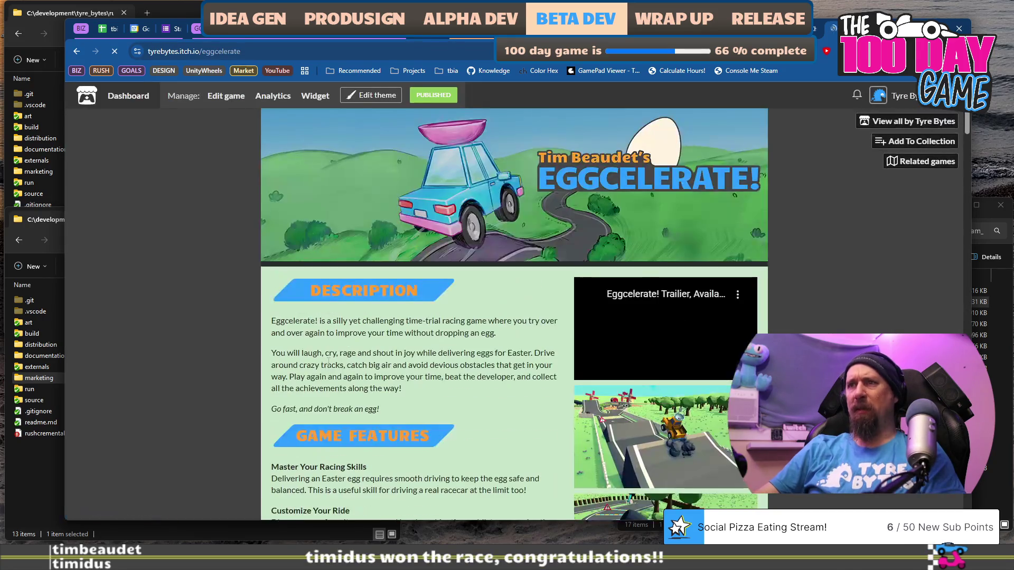
- Scroll through the Eggcelerate! page's description, dev log and comments, then back to the top
scroll(328, 361, down, 14)
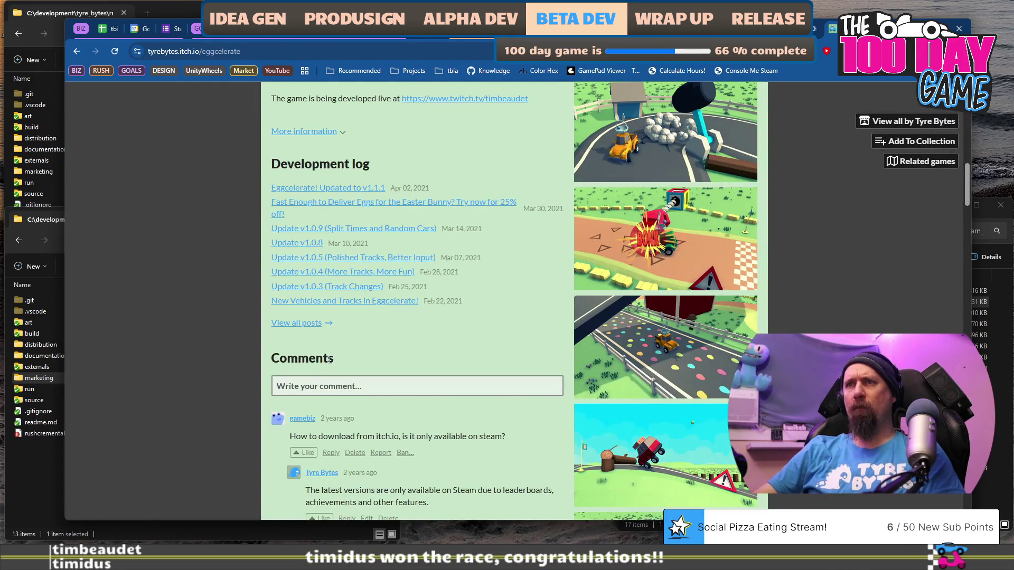
scroll(330, 361, up, 4)
scroll(329, 359, up, 13)
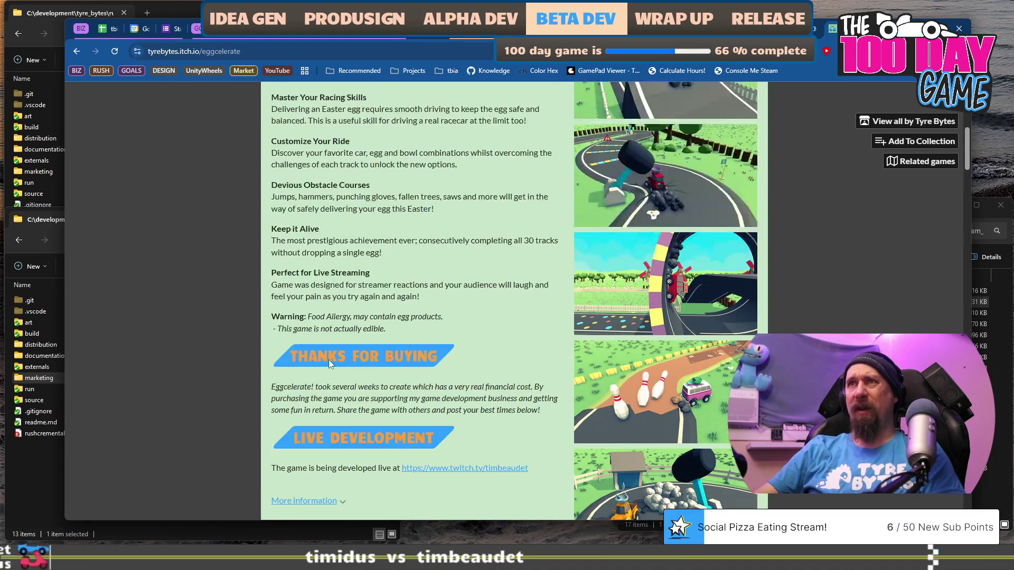
scroll(329, 361, down, 12)
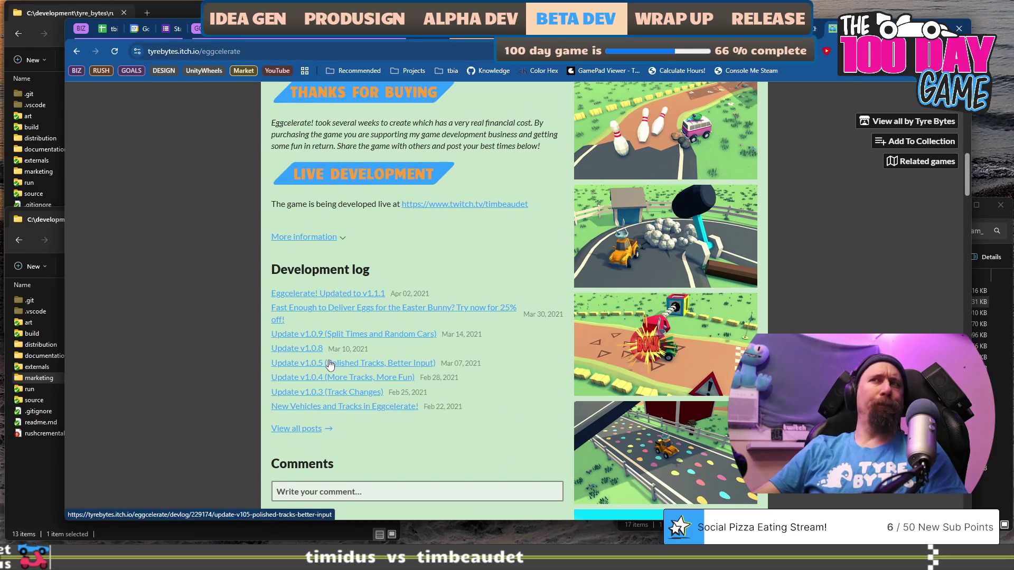
scroll(328, 361, down, 15)
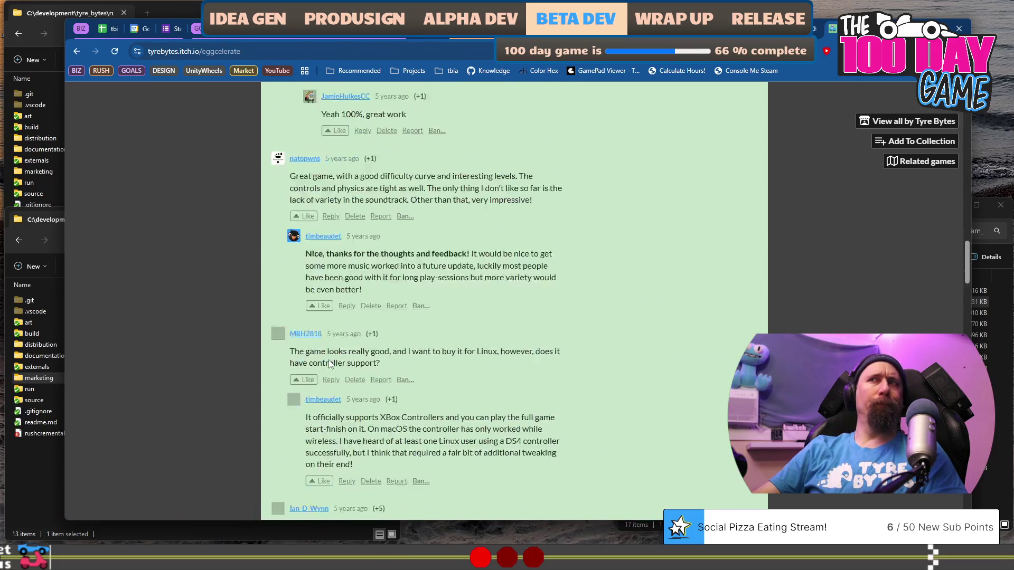
scroll(328, 363, up, 20)
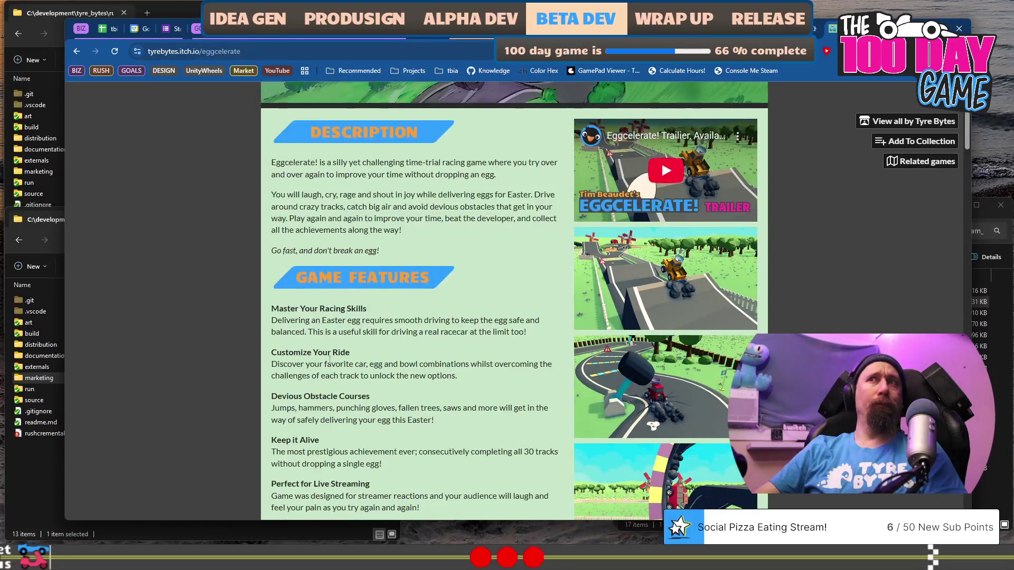
scroll(329, 361, down, 20)
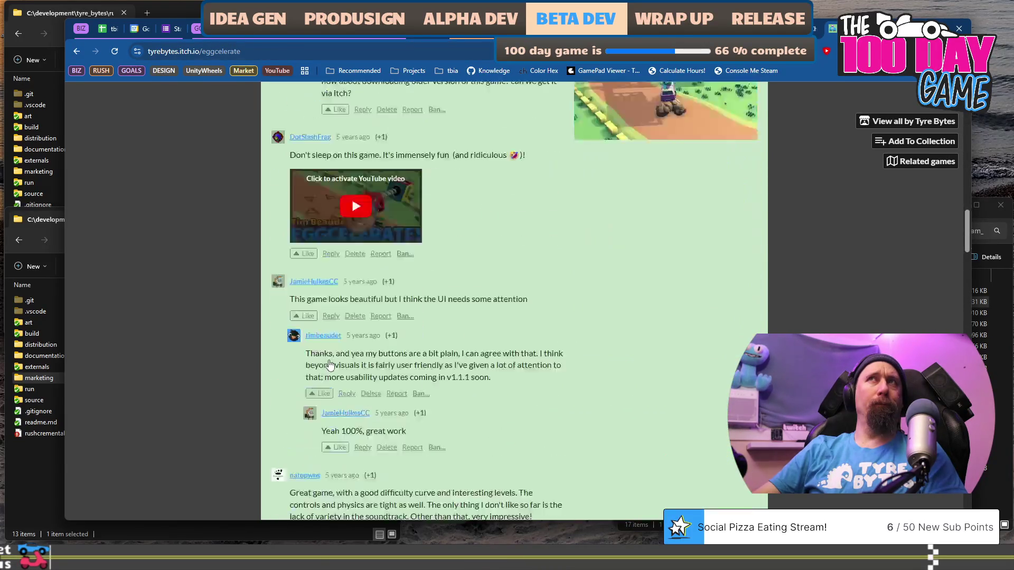
scroll(328, 363, down, 15)
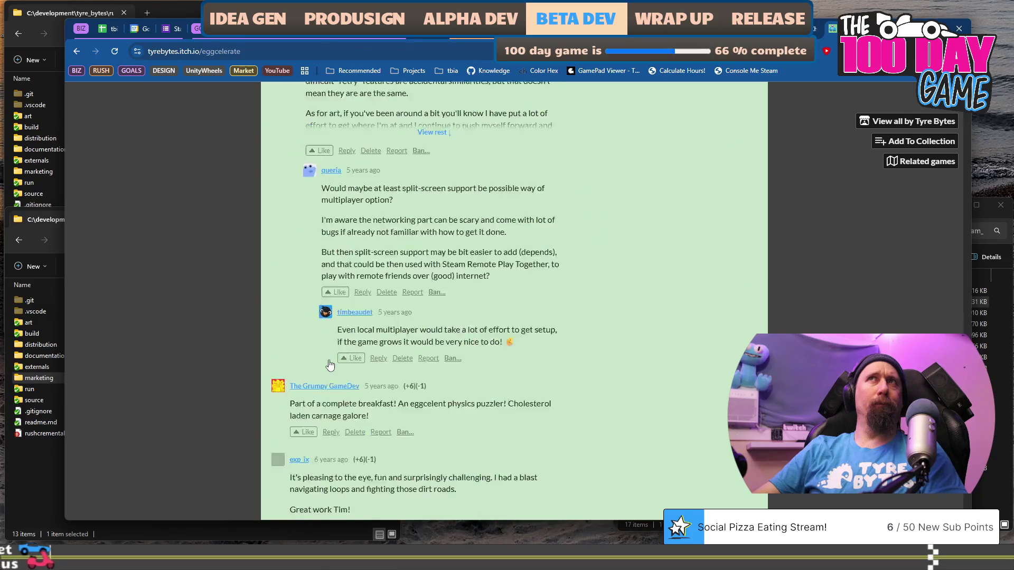
scroll(330, 365, down, 15)
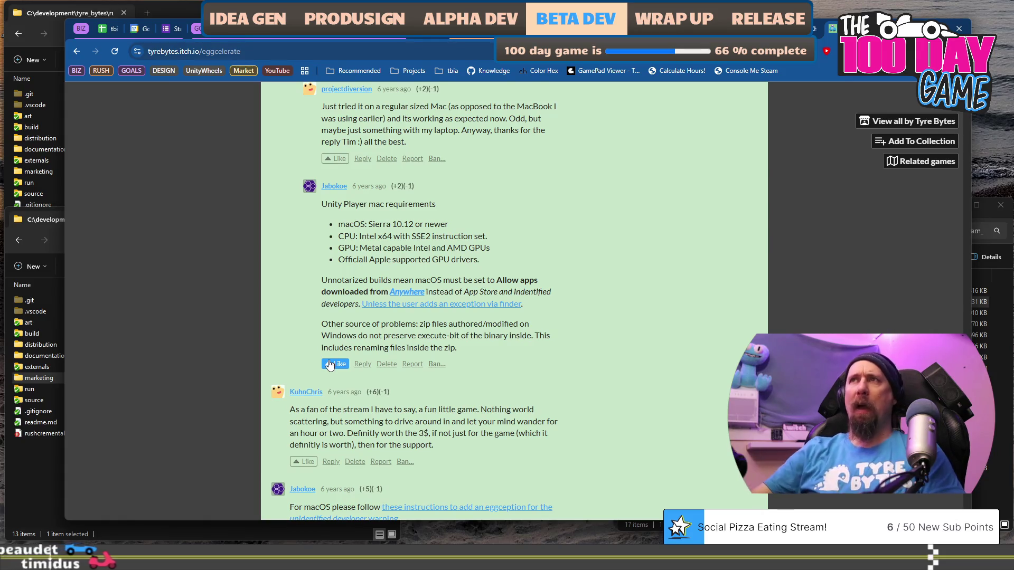
scroll(329, 364, up, 20)
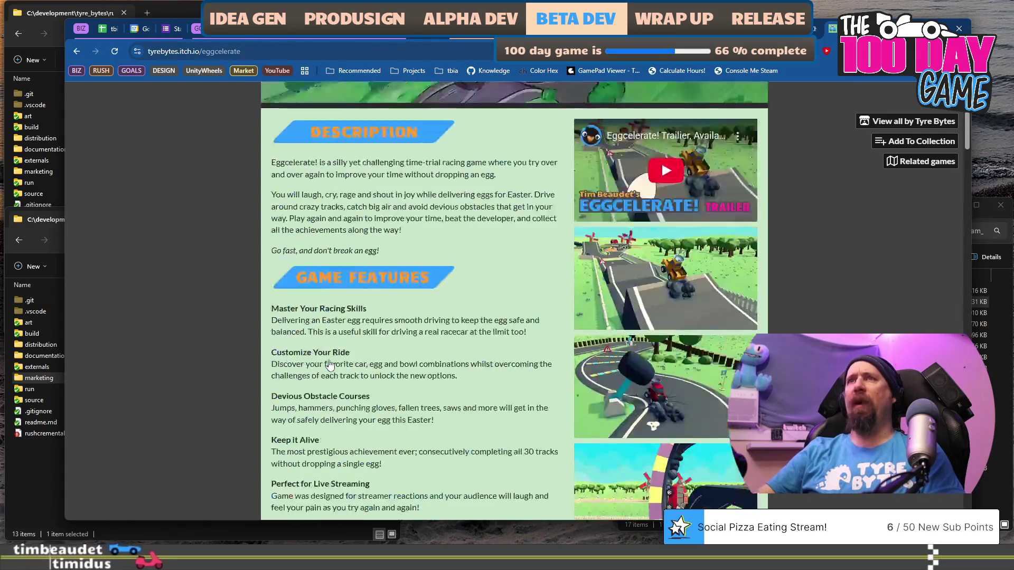
scroll(330, 364, up, 3)
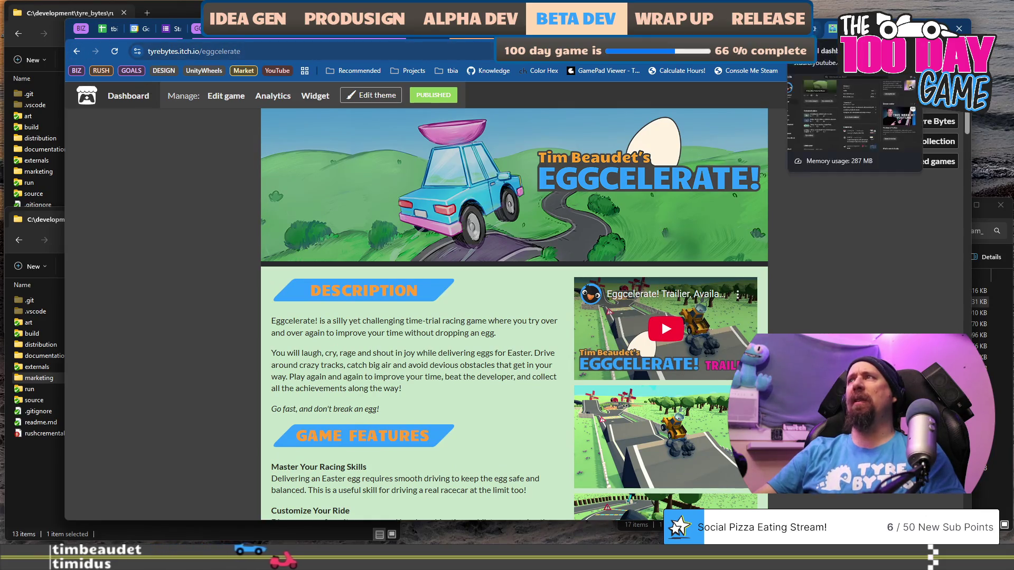
mouse_move(787, 29)
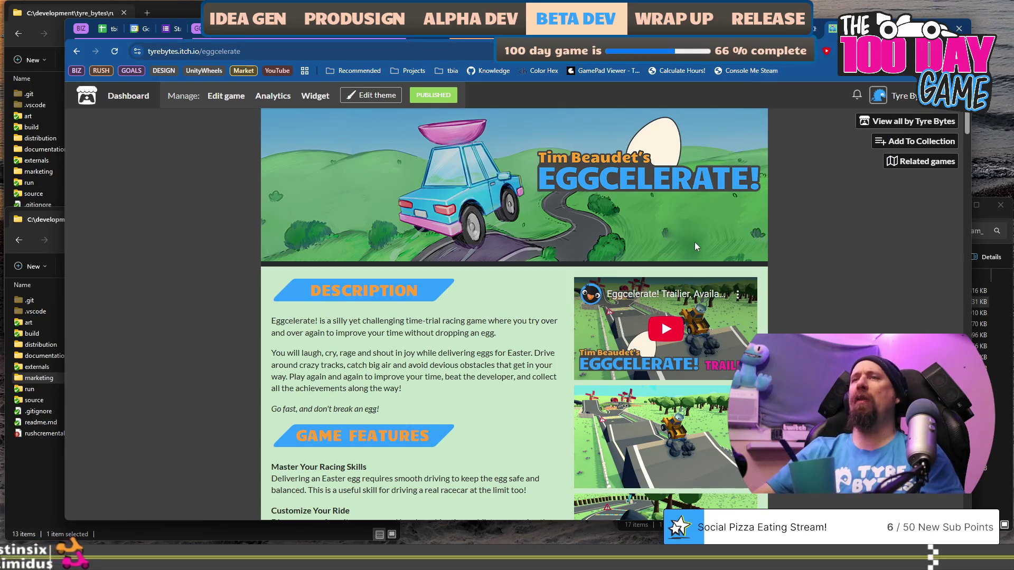
- Glance at YouTube Studio, then go back to the Tyre Bytes itch.io profile page
key(ctrl+Tab)
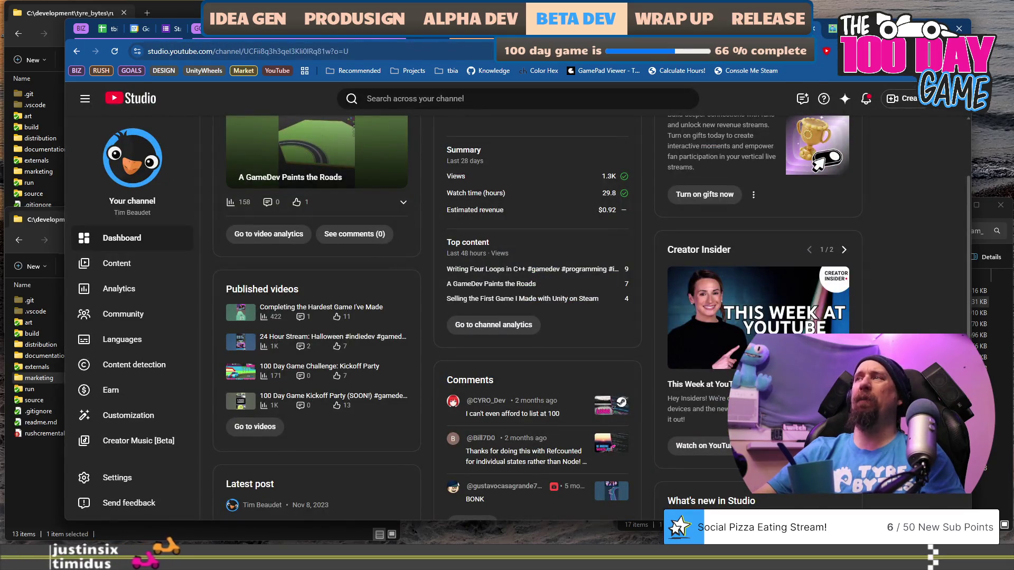
click(77, 51)
click(77, 52)
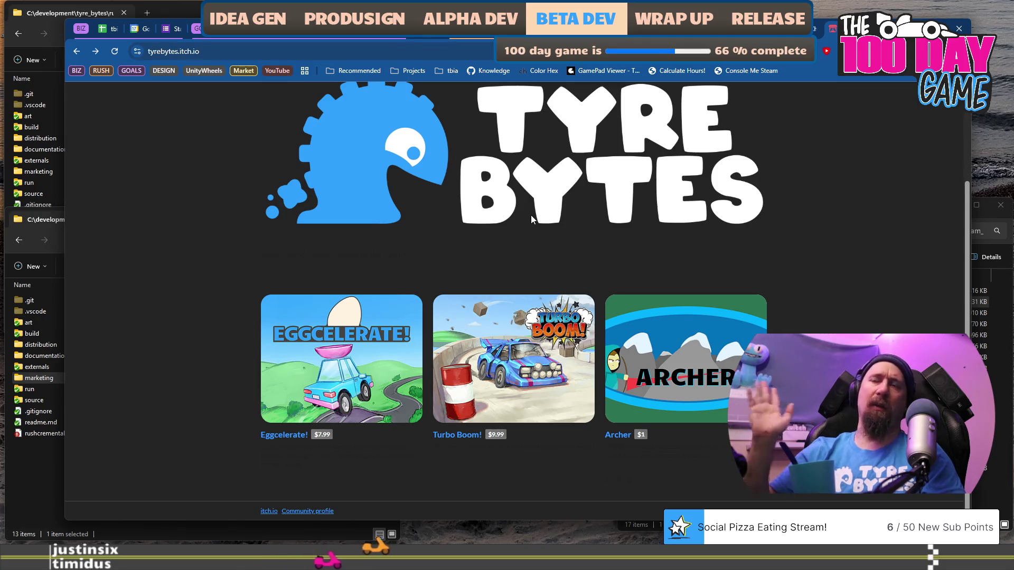
scroll(531, 219, up, 3)
scroll(532, 219, down, 3)
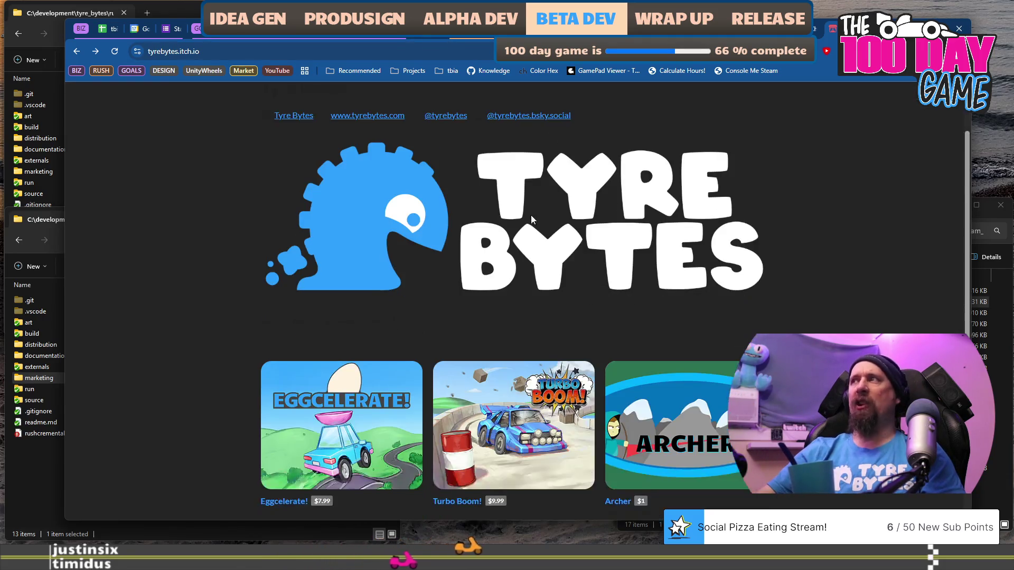
- Cycle through the Bluesky and YouTube tabs and return to the tbia_tracker_2026 sheet
key(ctrl+Tab)
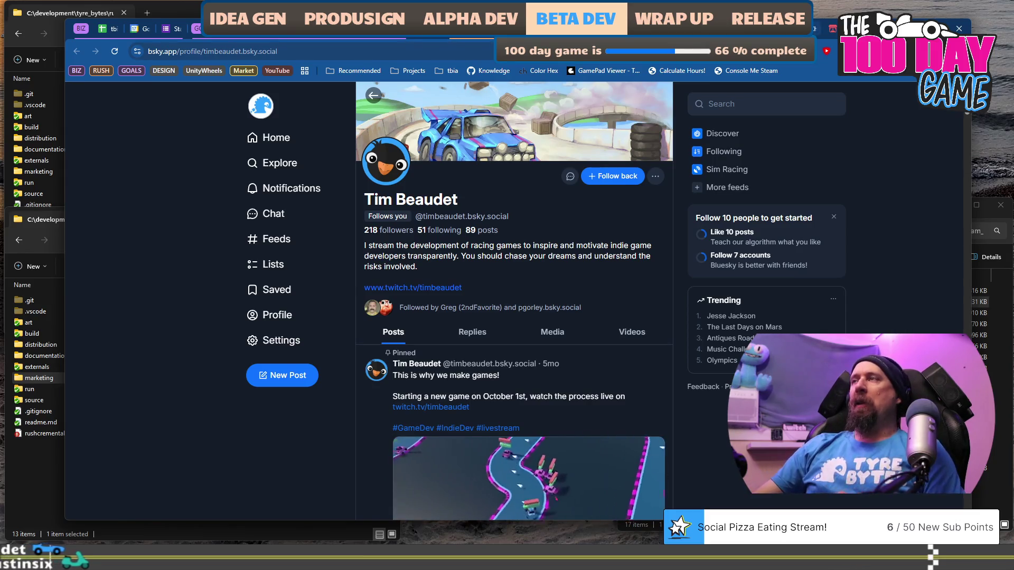
mouse_move(808, 28)
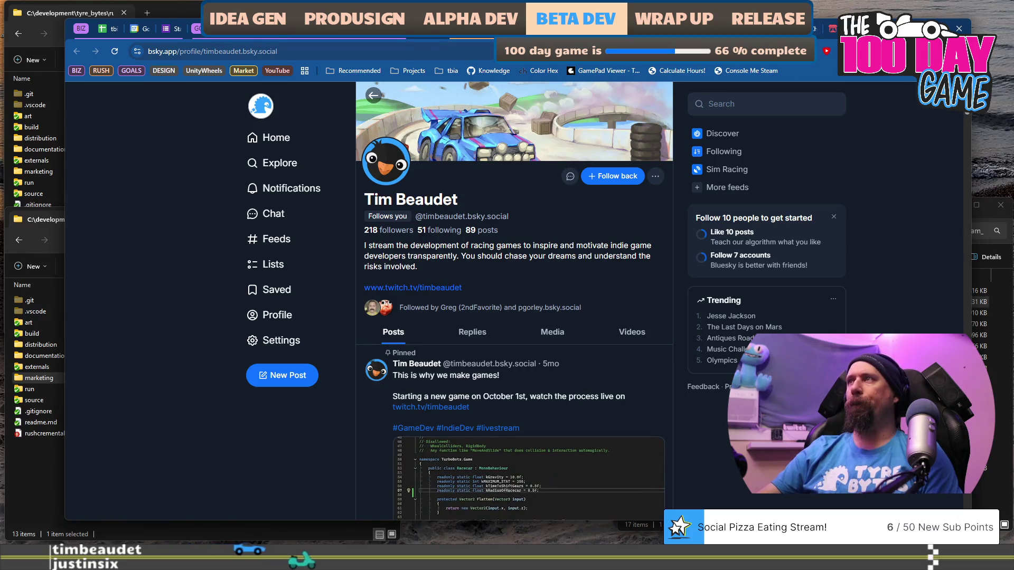
key(ctrl+Tab)
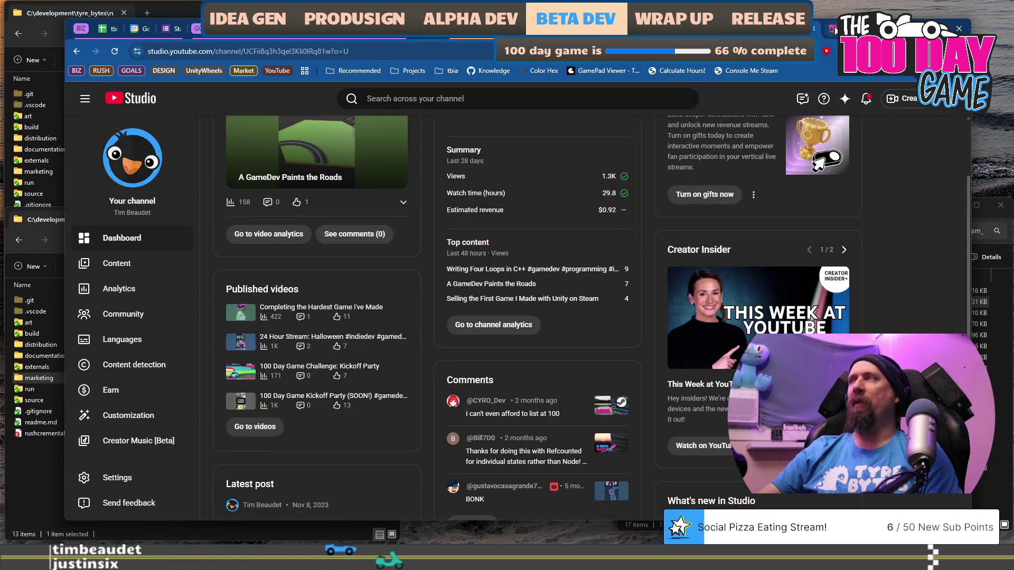
key(ctrl+Tab)
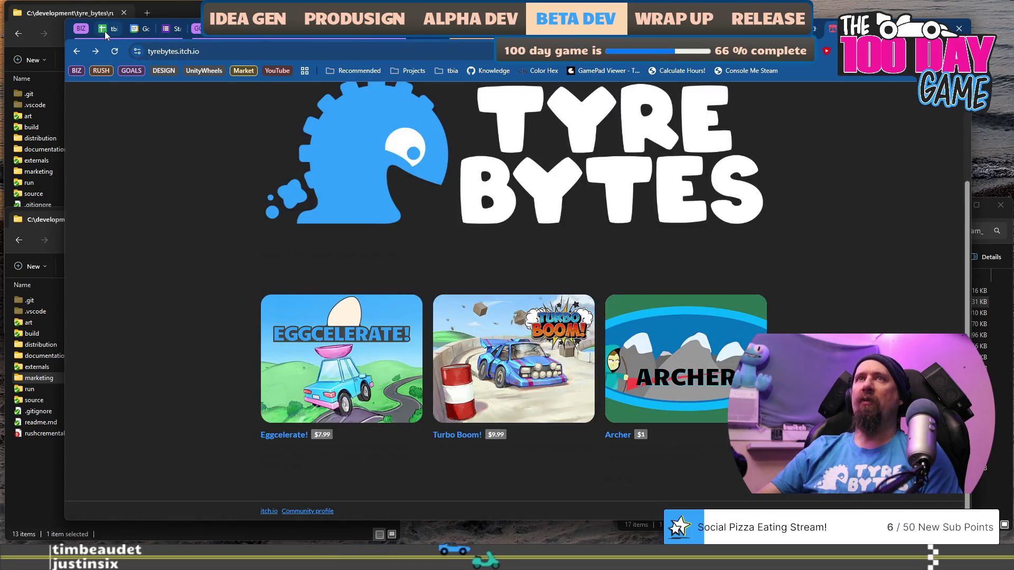
click(105, 29)
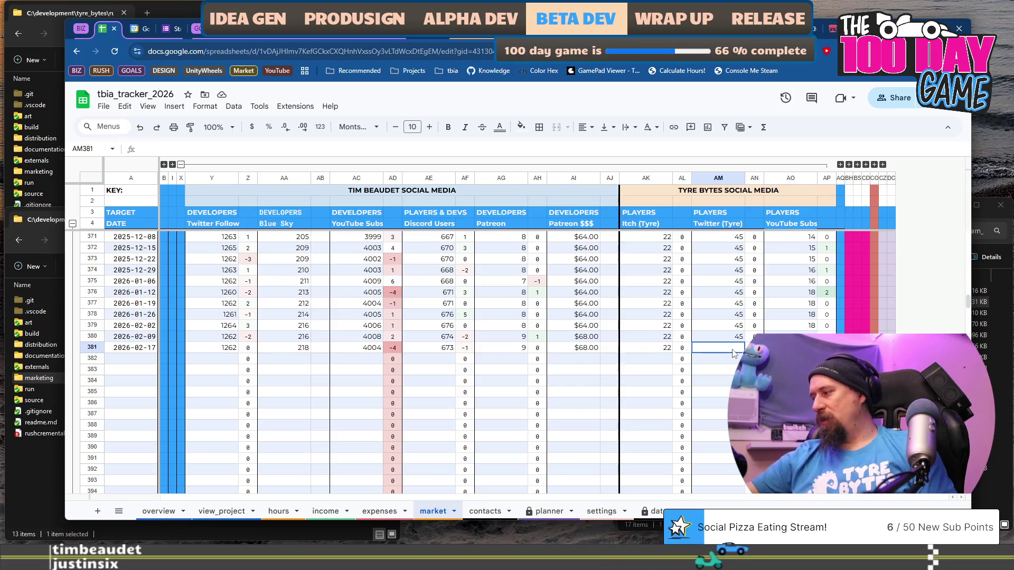
- Check Tyre Bytes on X and record 45 Twitter (Tyre) followers in AM381
key(ctrl+9)
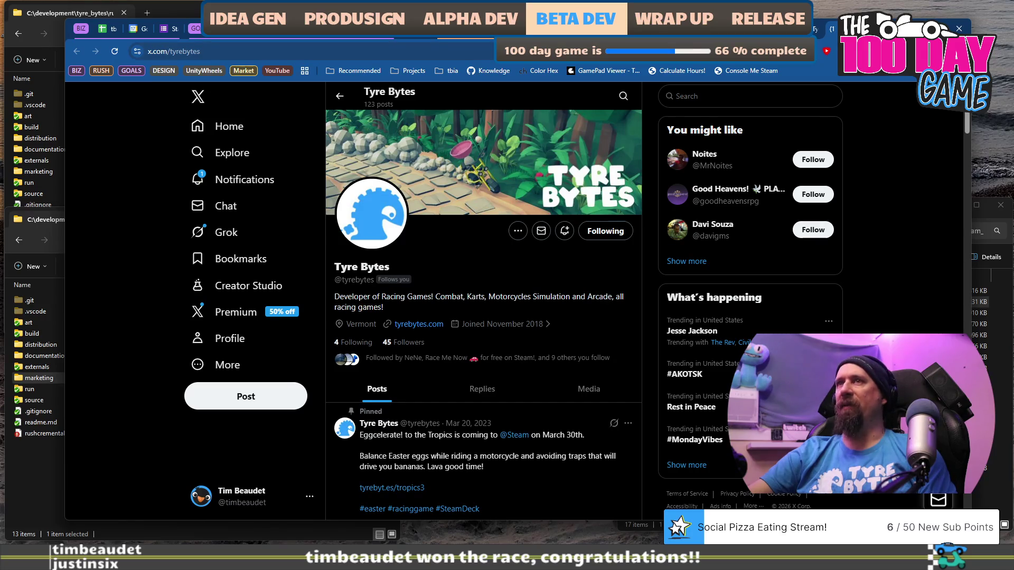
key(ctrl+Tab)
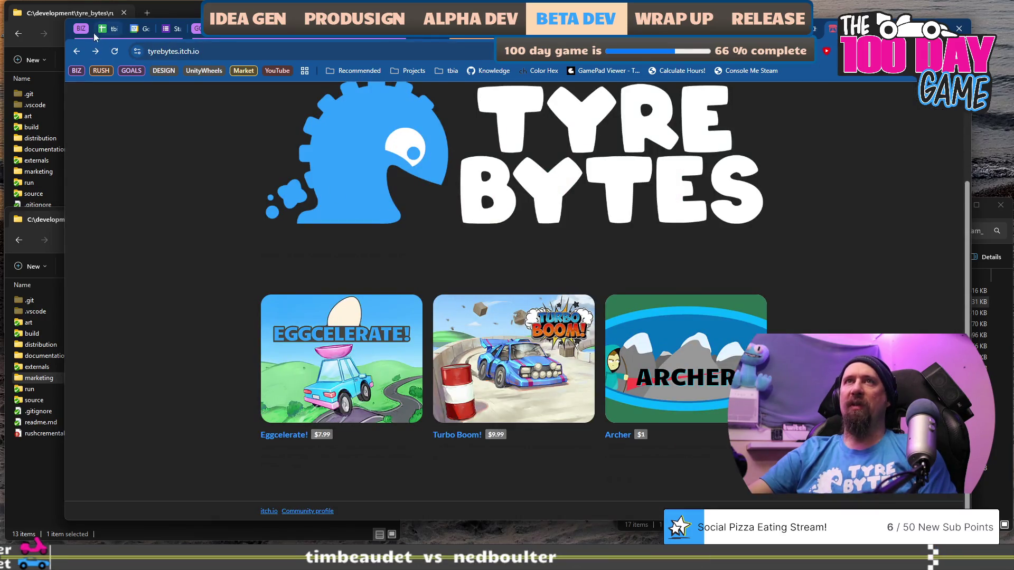
click(103, 31)
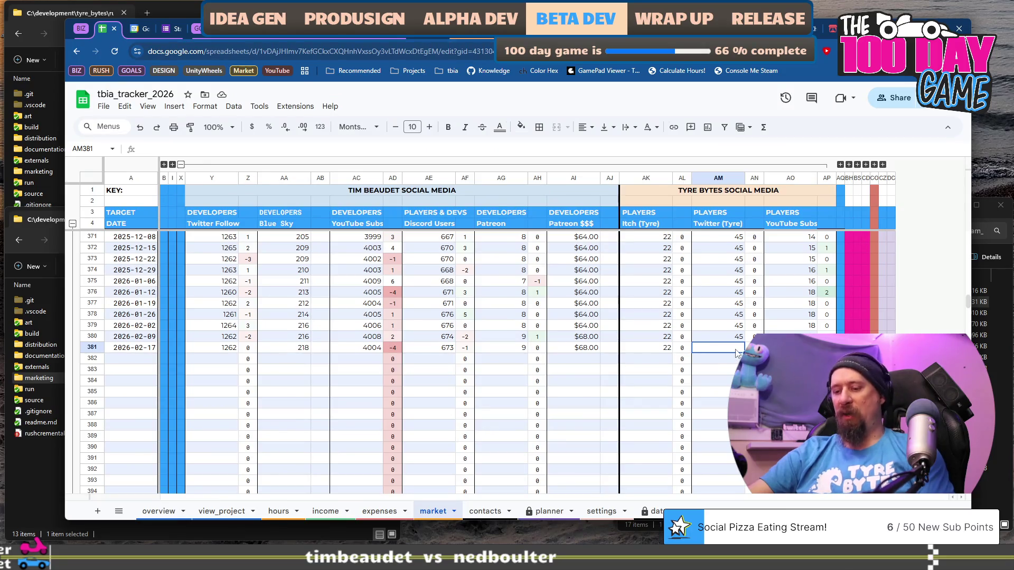
text(45)
key(Tab)
key(Tab)
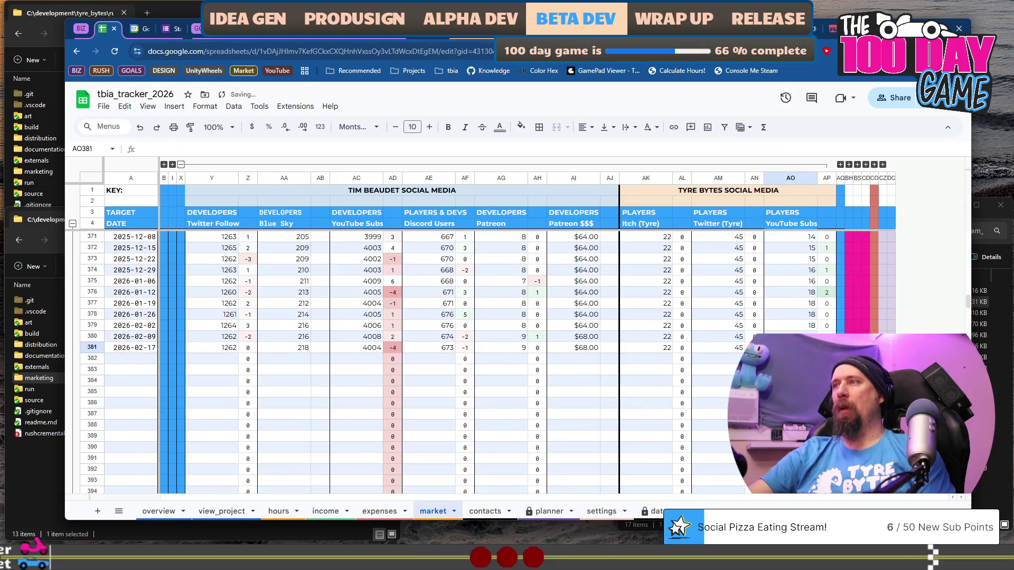
- Open the Bluesky home feed at bsky.app in a new tab
key(ctrl+t)
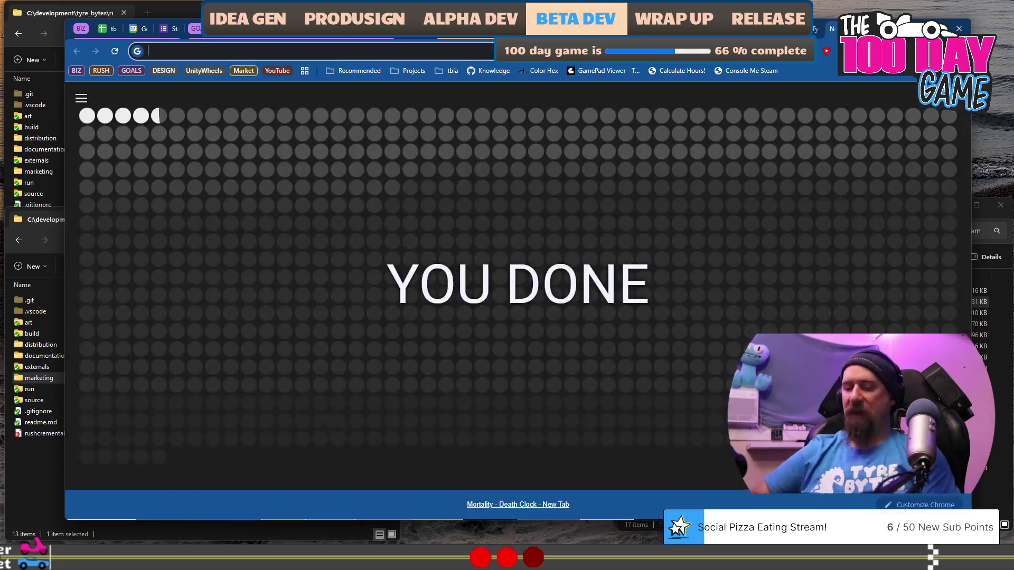
text(bsky.app)
key(Return)
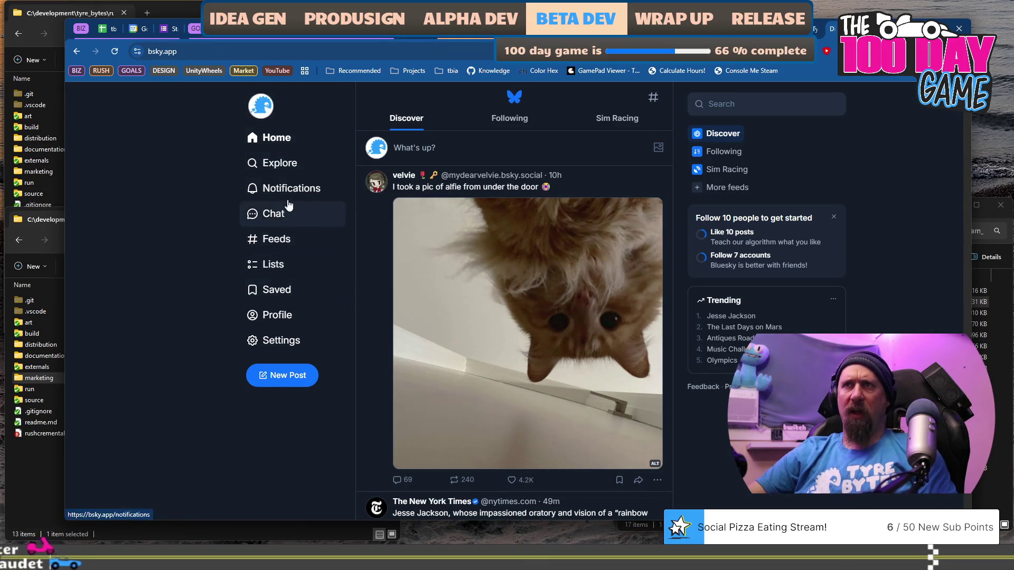
- Review the Tyre Bytes Bluesky profile (7 followers) and its Steam demo post, then return to the tracker
click(281, 316)
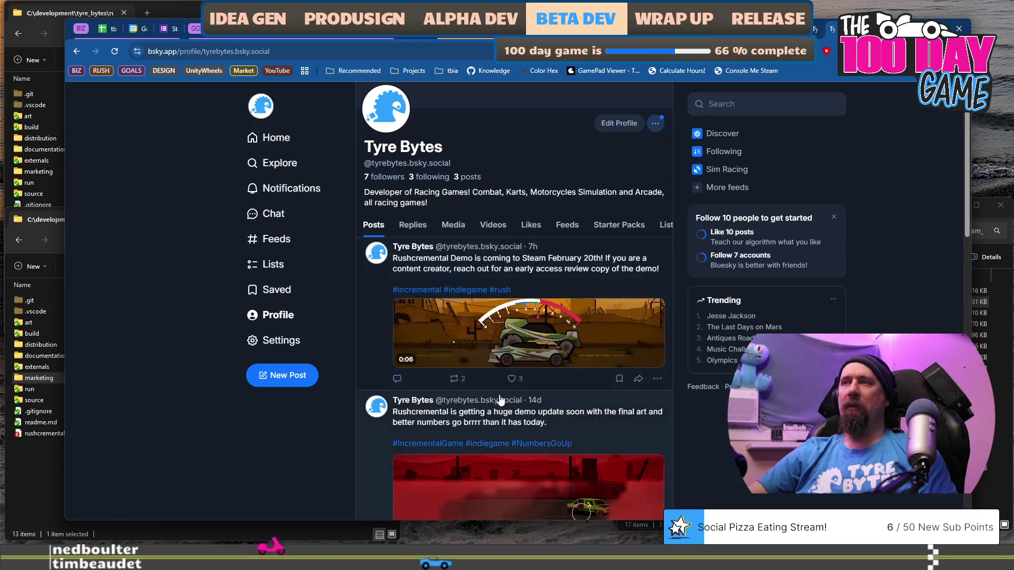
scroll(201, 407, down, 3)
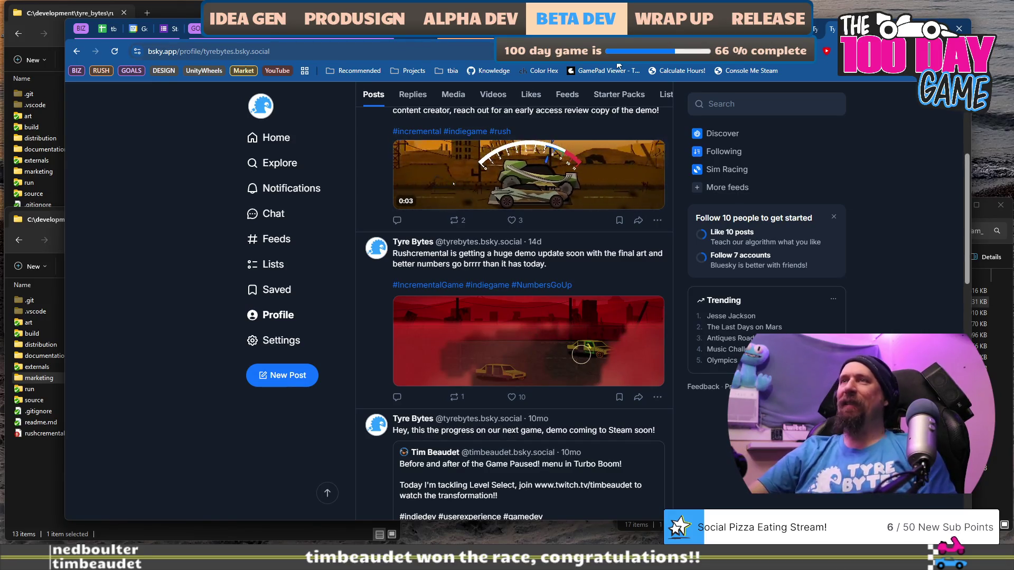
scroll(650, 230, up, 4)
drag(434, 312, 594, 311)
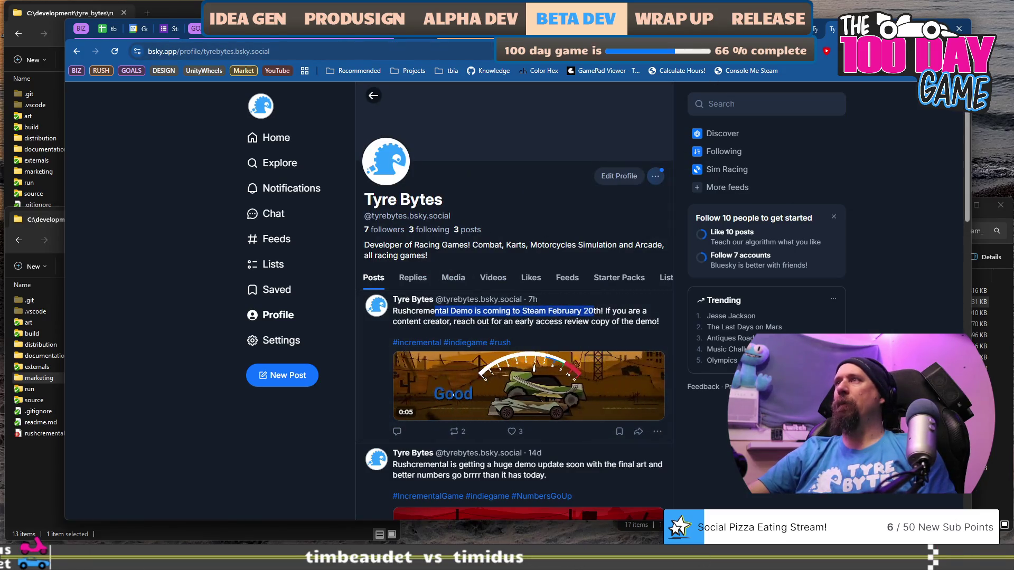
key(ctrl+1)
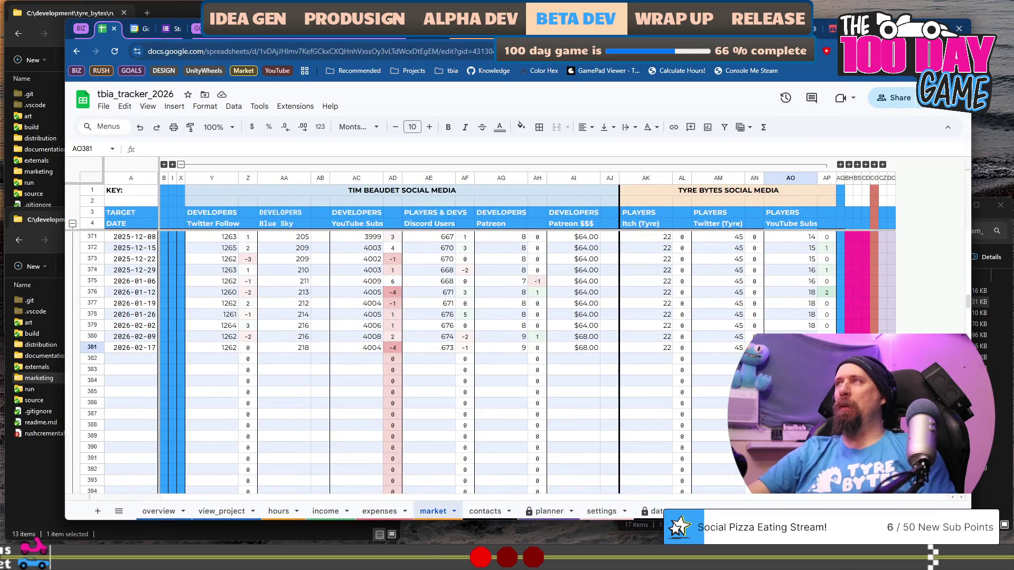
- Switch YouTube Studio to Tyre Bytes, read 18 subscribers, switch back, and log 18 in AO381
key(ctrl+Tab)
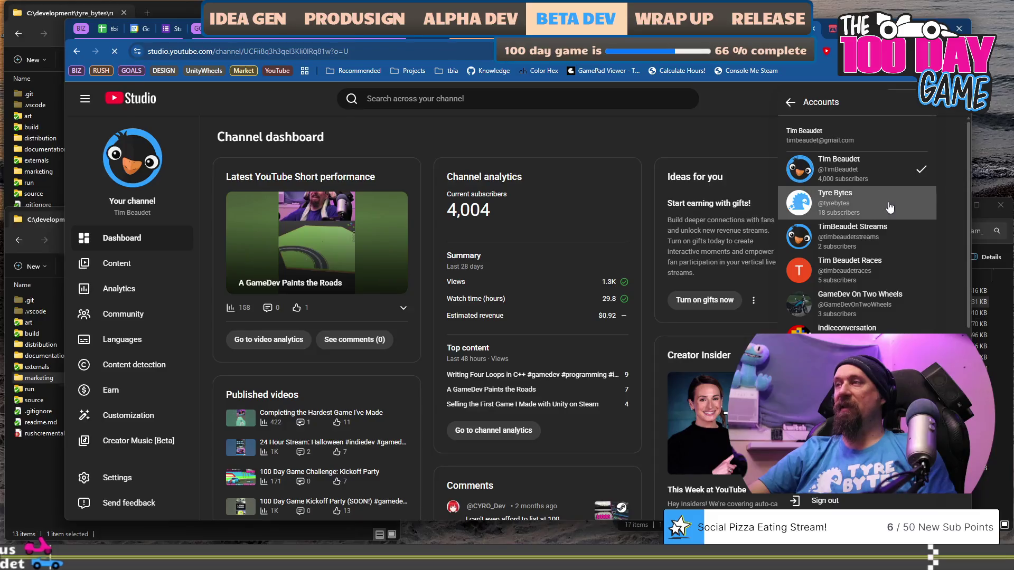
click(887, 206)
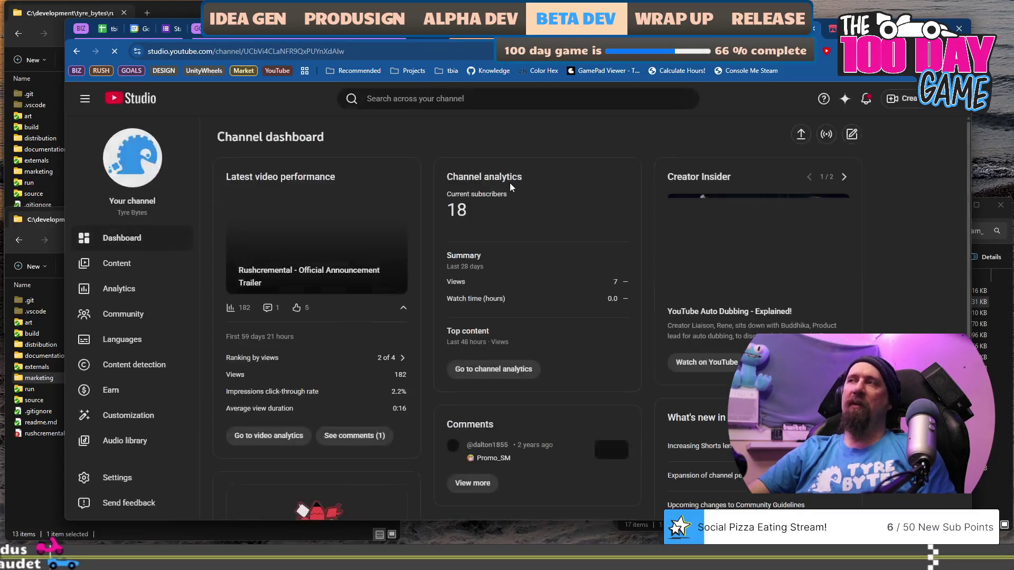
click(949, 99)
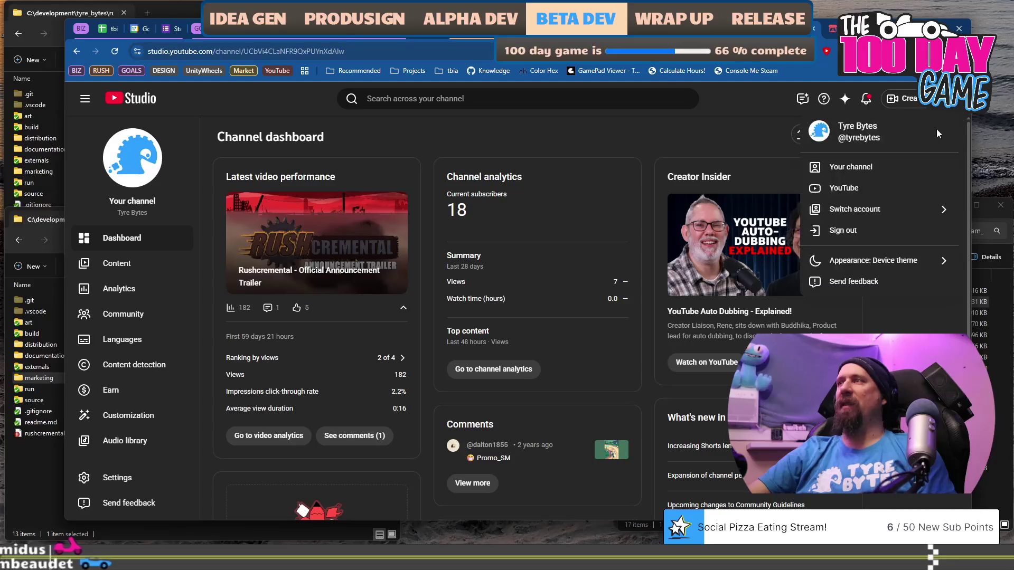
click(898, 208)
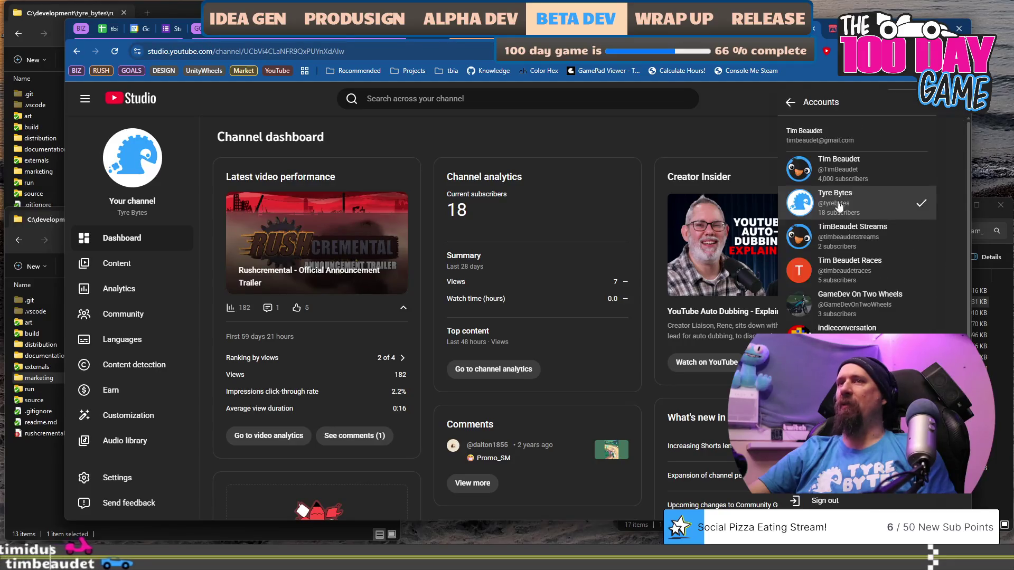
click(894, 167)
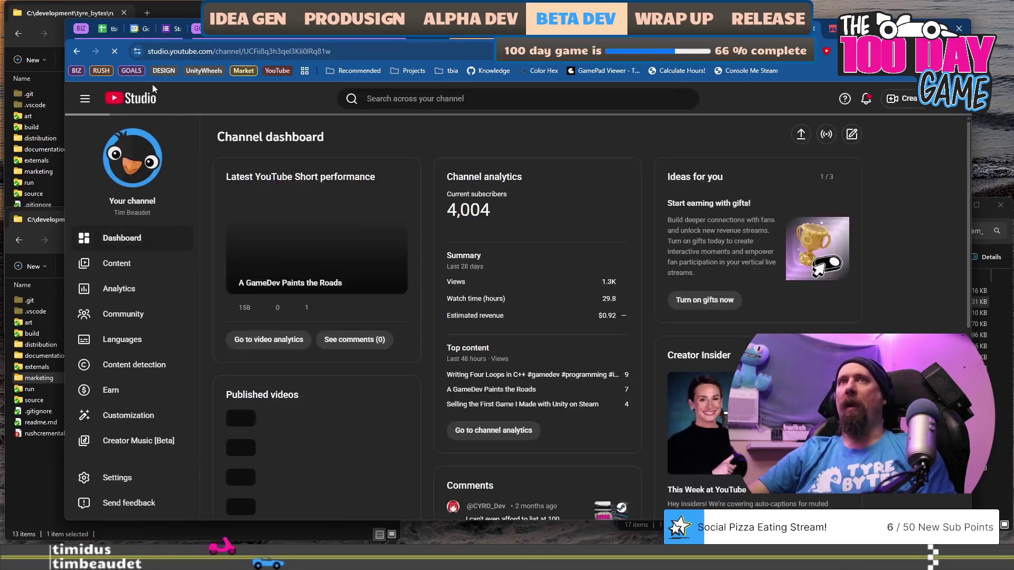
click(111, 29)
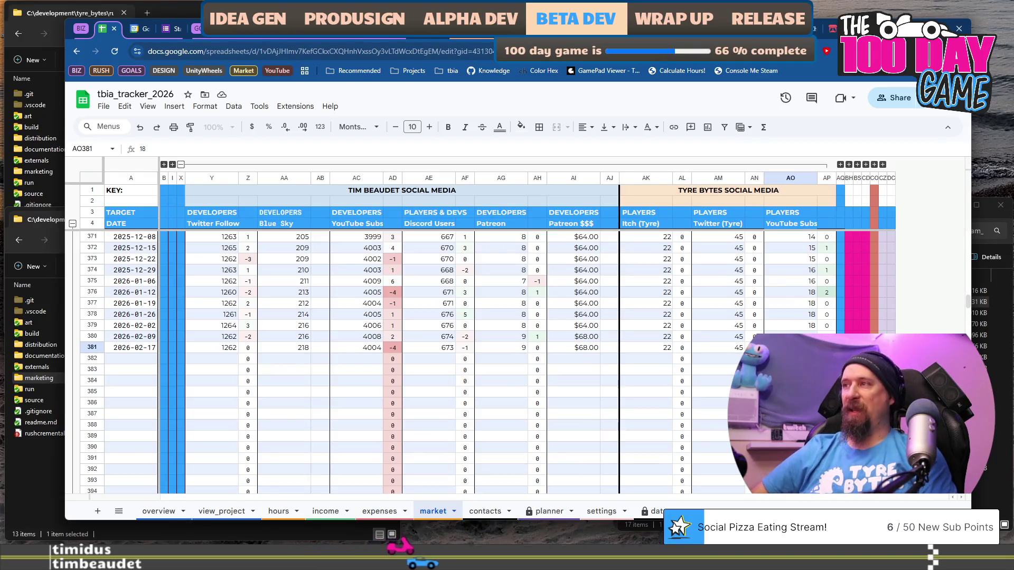
key(Return)
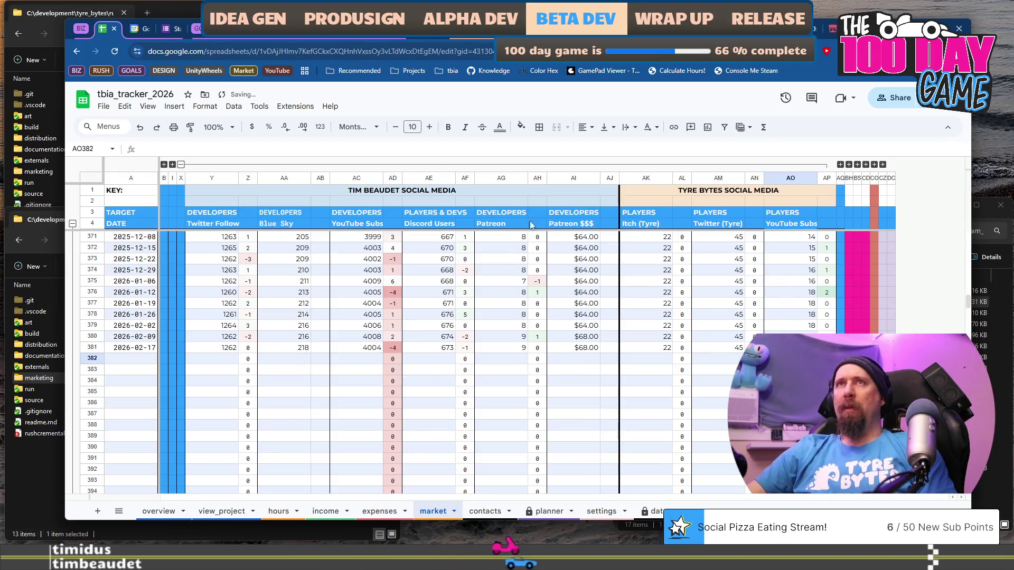
key(ctrl+Tab)
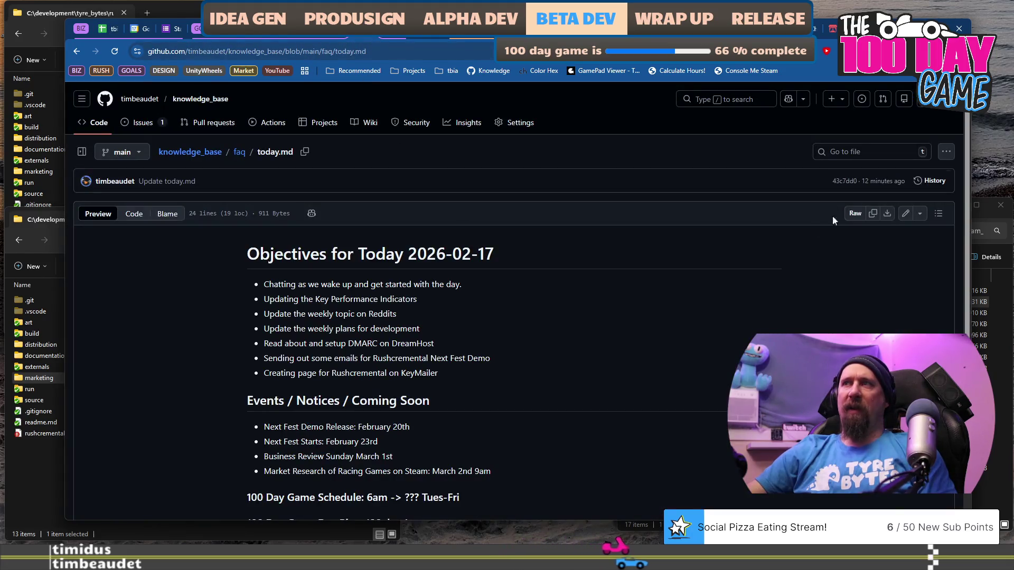
- Add 'Upload Next Fest Trailer on YouTube' below the DreamHost line in today.md and commit it
click(905, 215)
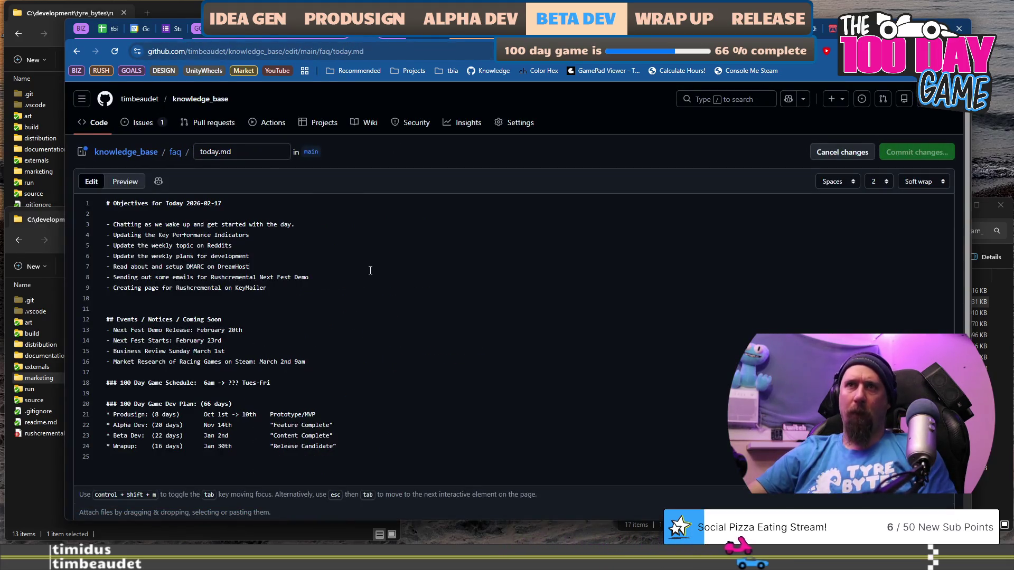
click(370, 270)
key(Return)
text(Up)
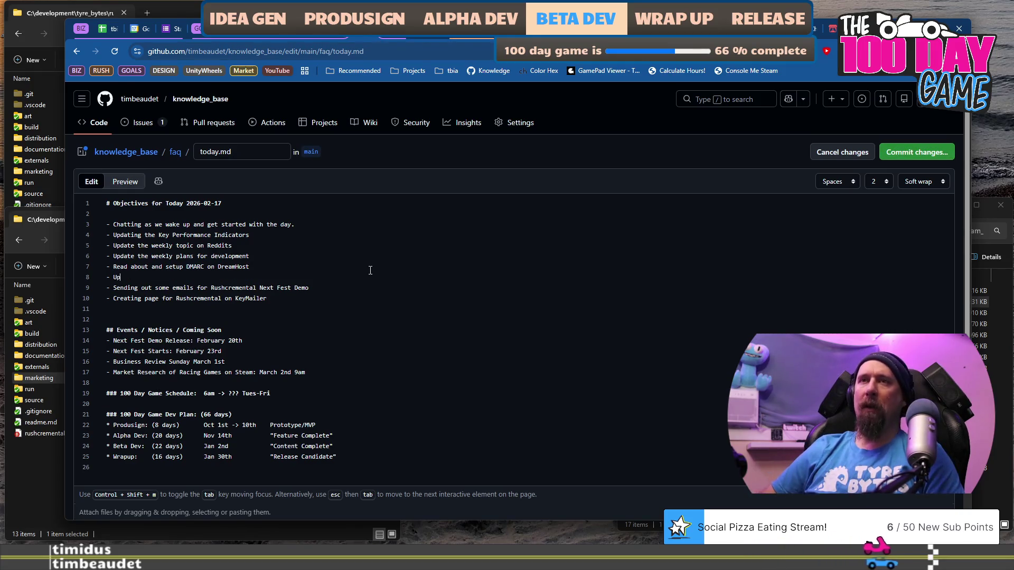
text(load Next Fest Tr)
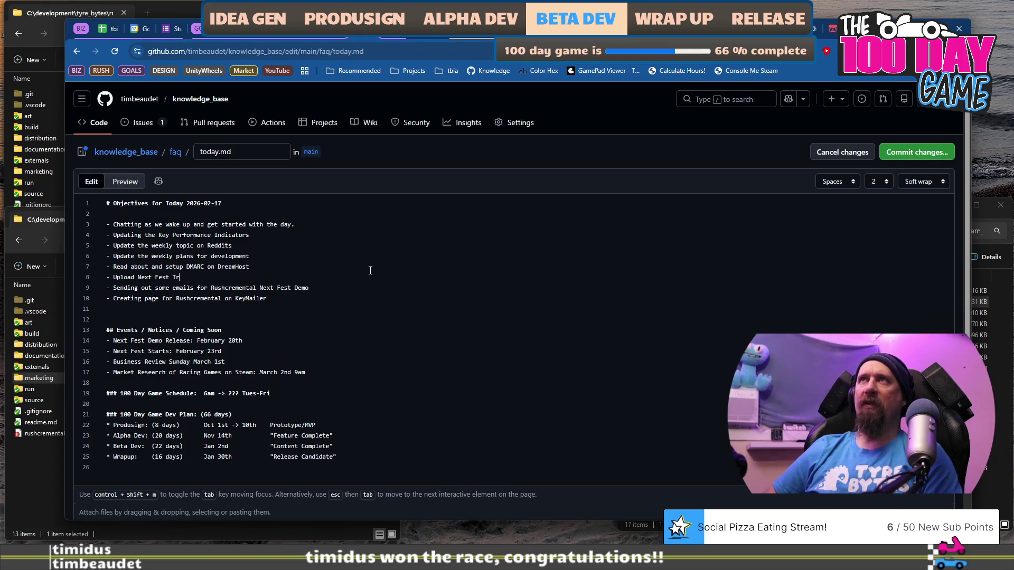
text(ailer to)
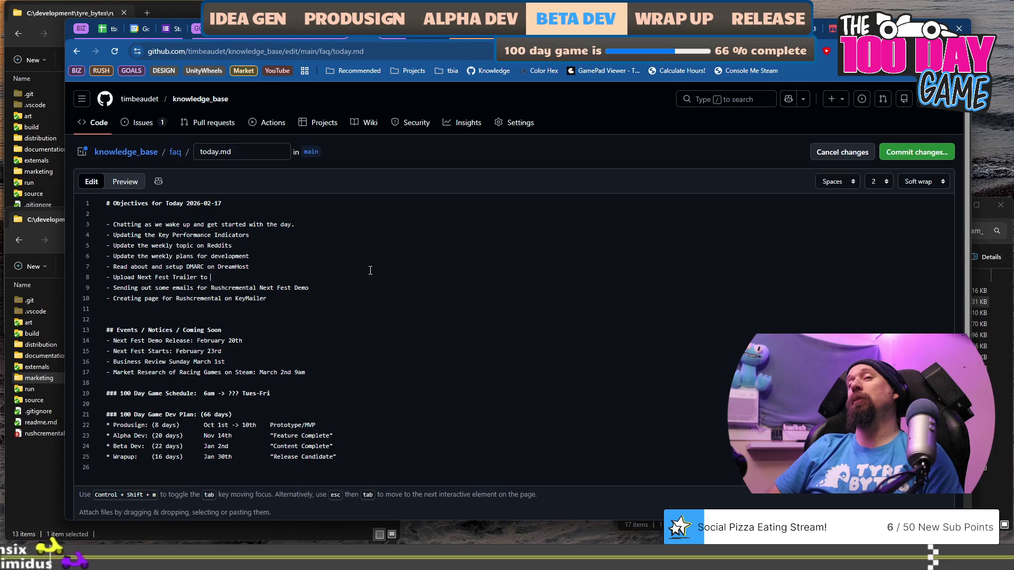
key(BackSpace)
key(BackSpace)
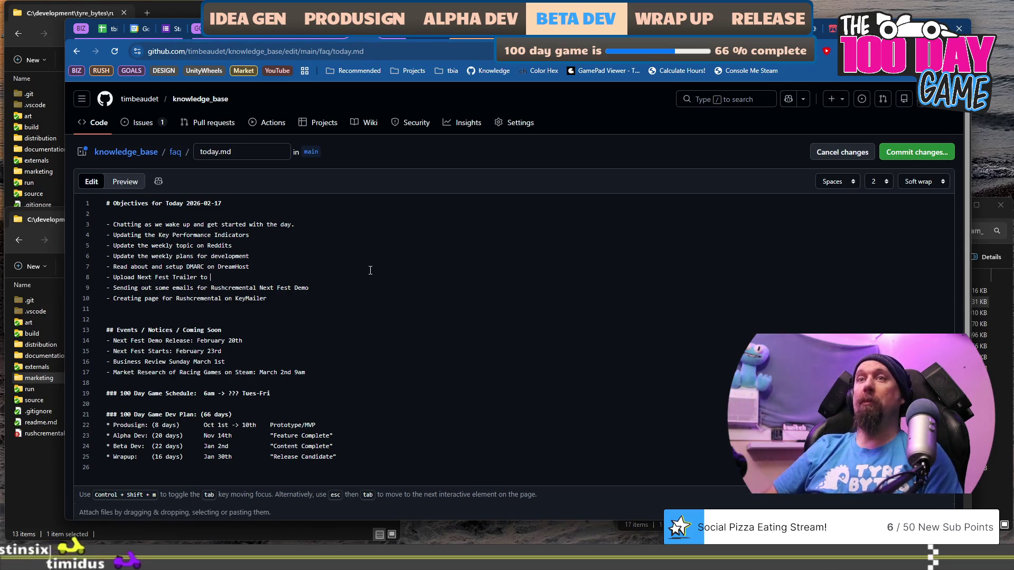
text(on )
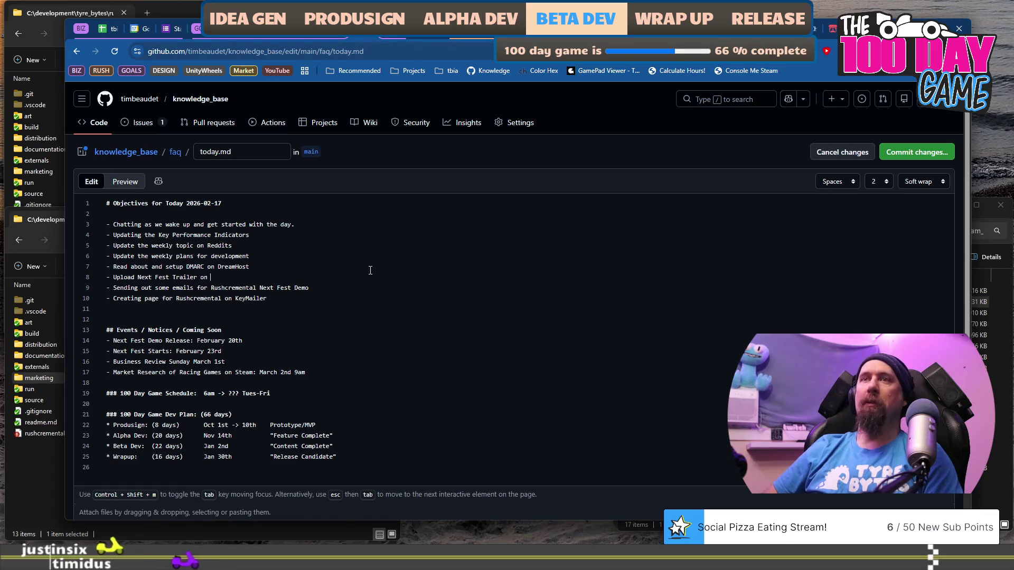
text(YouTube)
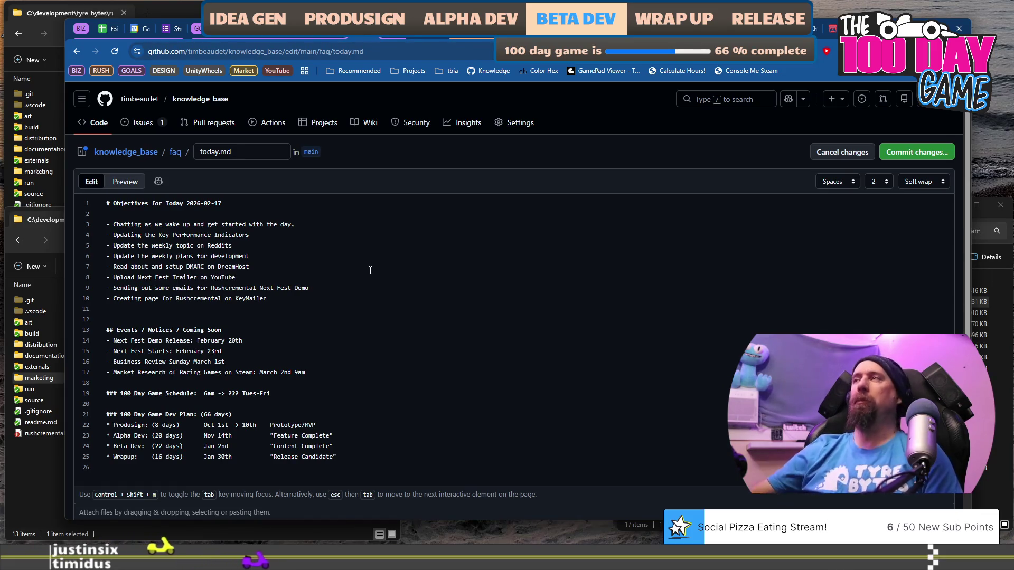
key(ctrl+s)
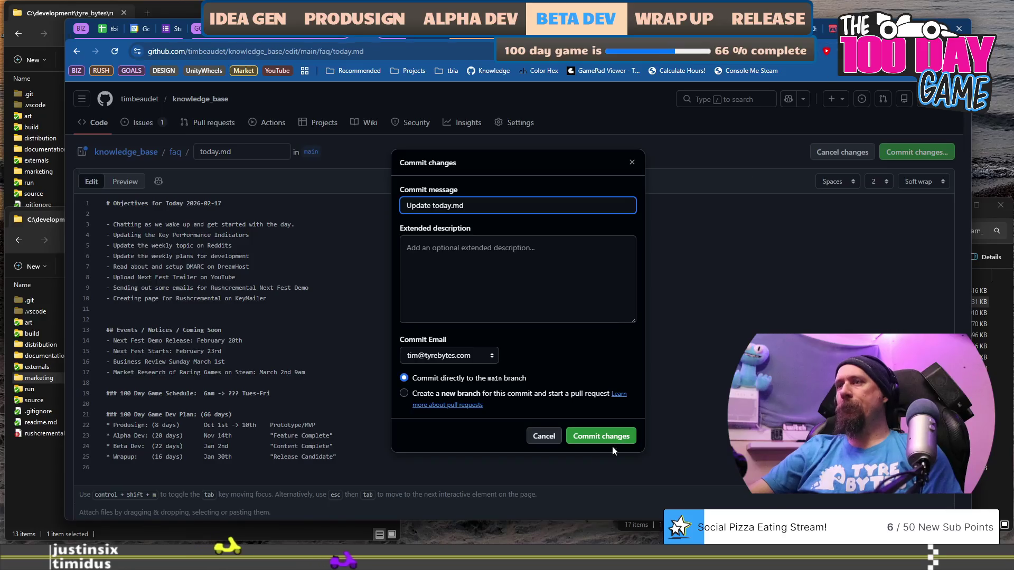
click(601, 439)
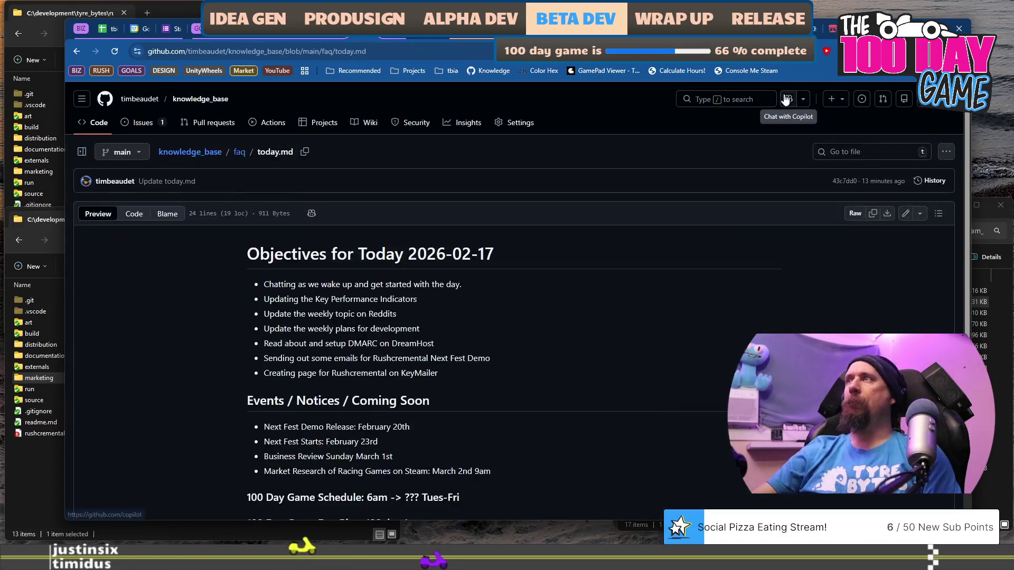
click(832, 30)
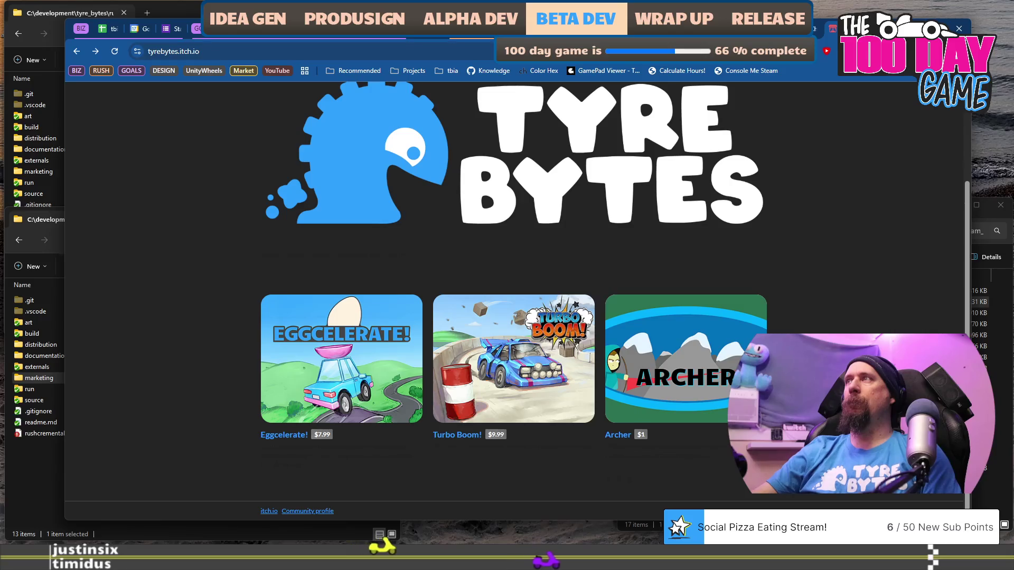
- Leave the Tyre Bytes itch.io page for the YouTube Studio channel dashboard
key(ctrl+Tab)
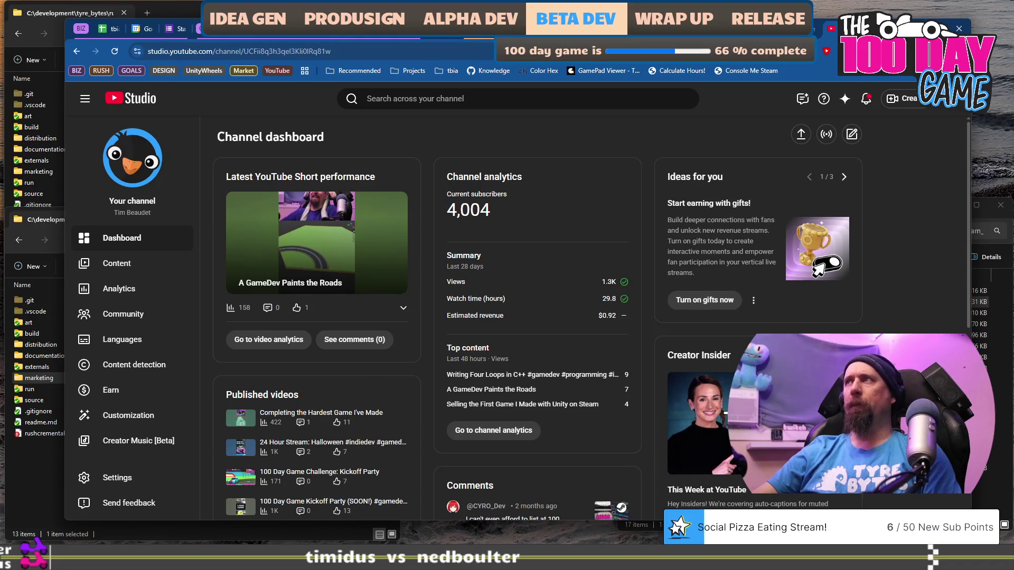
- Move from the YouTube Studio dashboard to the personal Bluesky profile
key(ctrl+Tab)
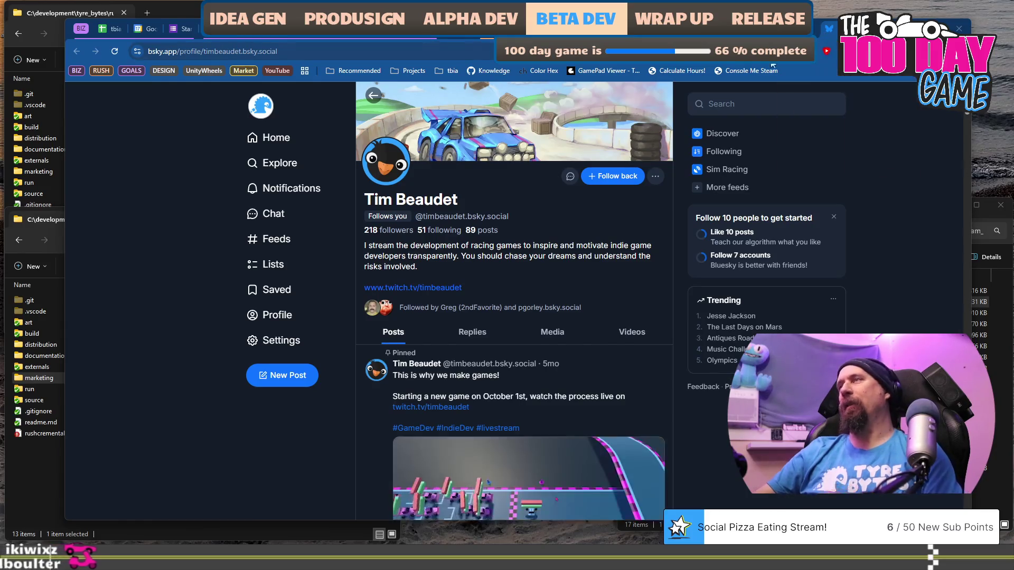
- Open the Rushcremental Steam store page via the 'rush' address suggestion and watch its trailer
key(ctrl+l)
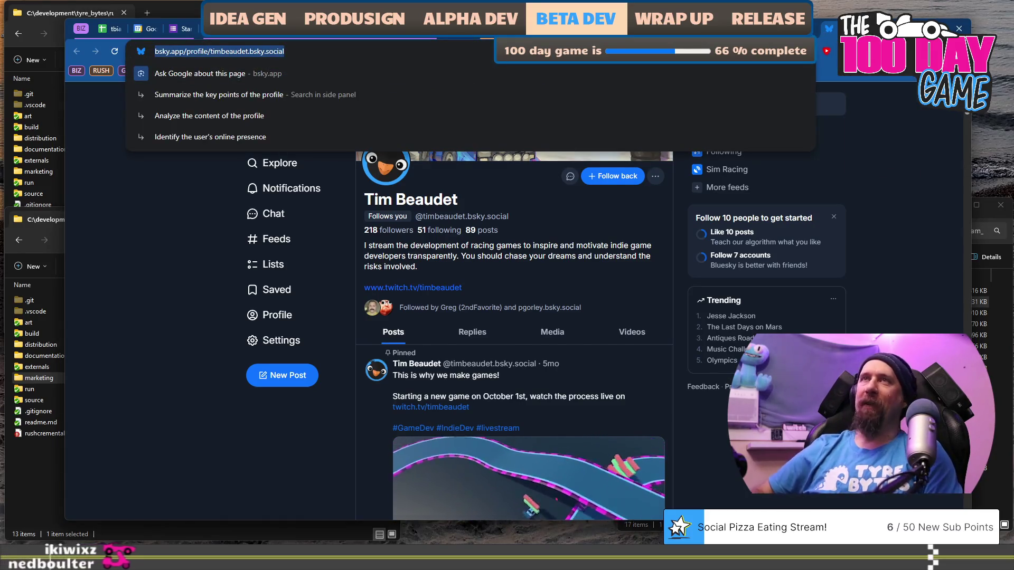
text(rush)
key(Return)
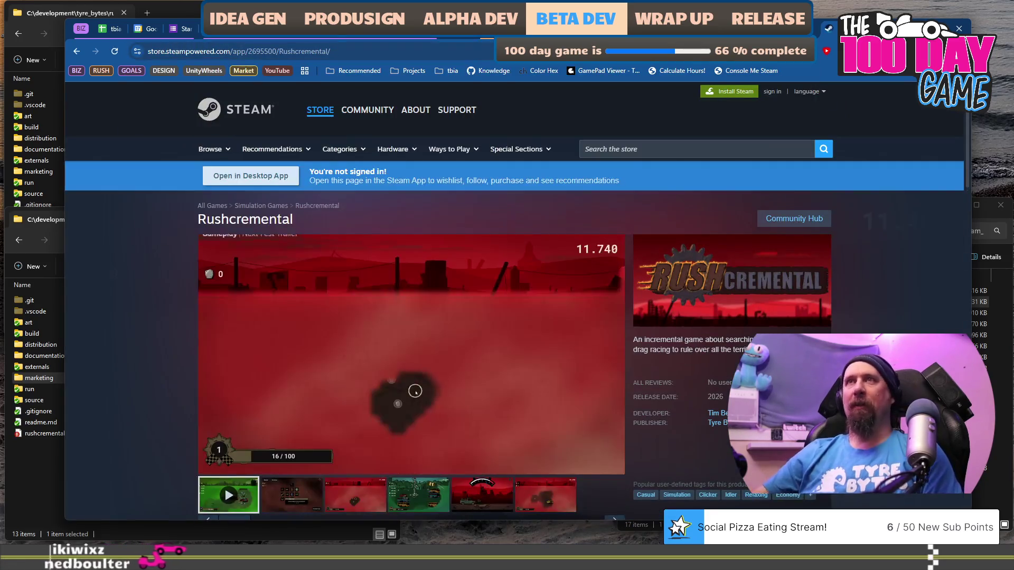
key(ctrl+l)
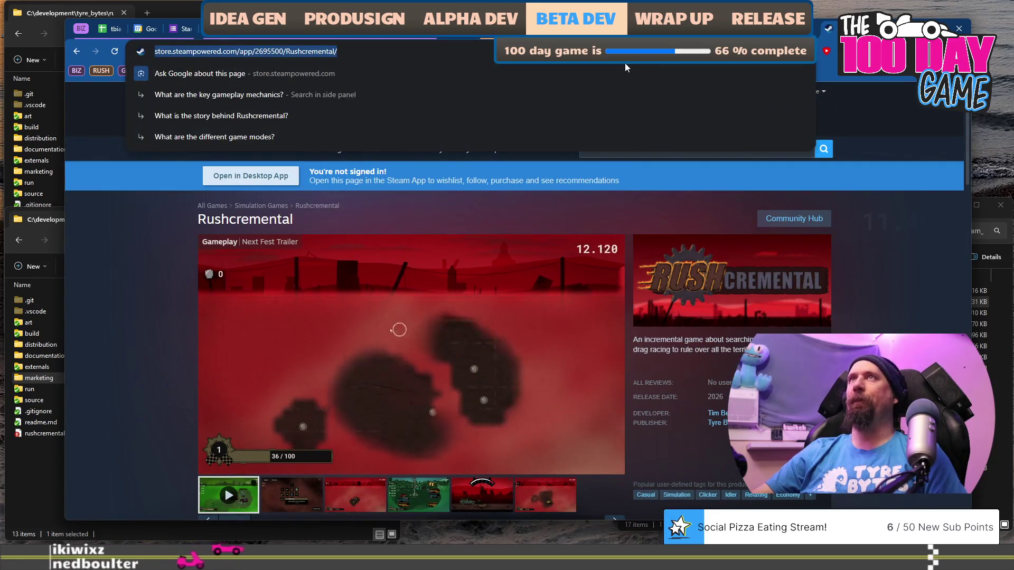
key(Escape)
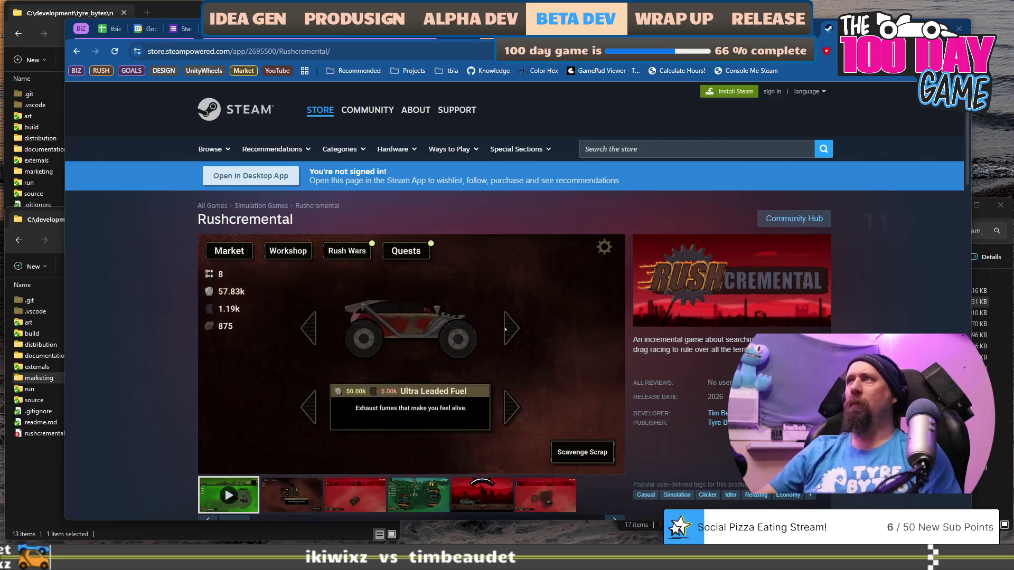
- Cycle past the Games Press form and Spline Editor blog post back to tbia_tracker_2026
key(ctrl+l)
key(ctrl+Tab)
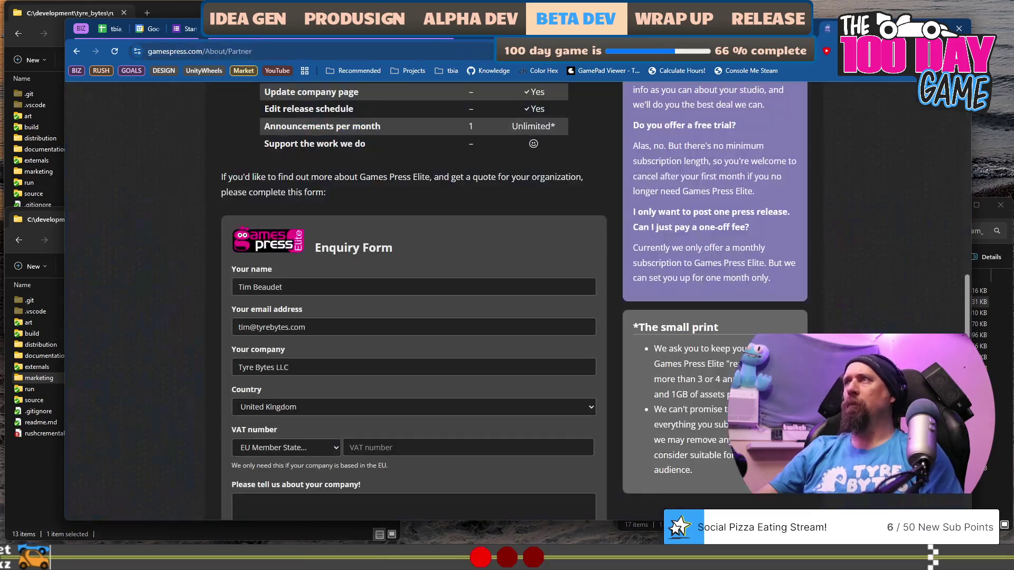
key(ctrl+Tab)
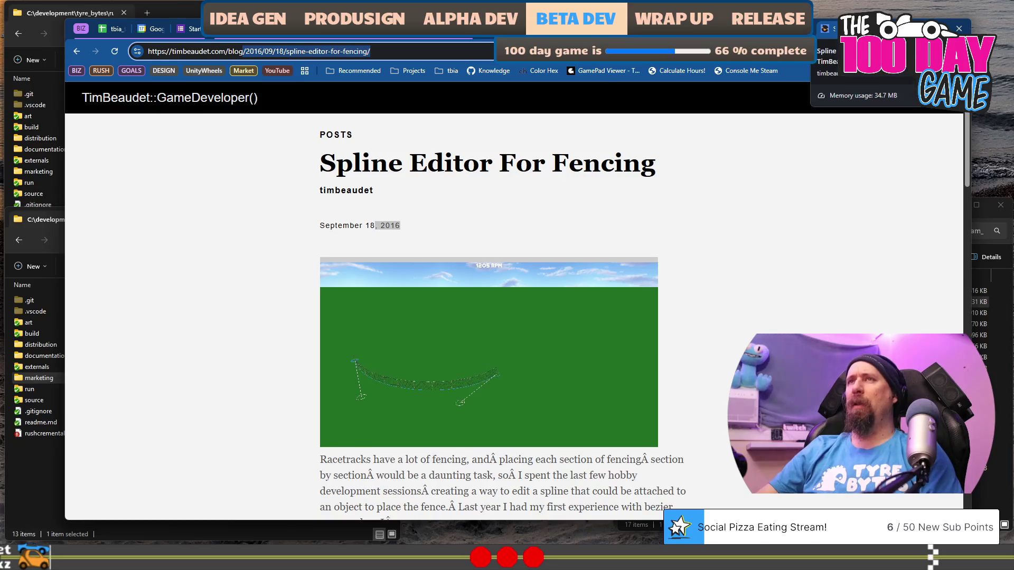
click(105, 28)
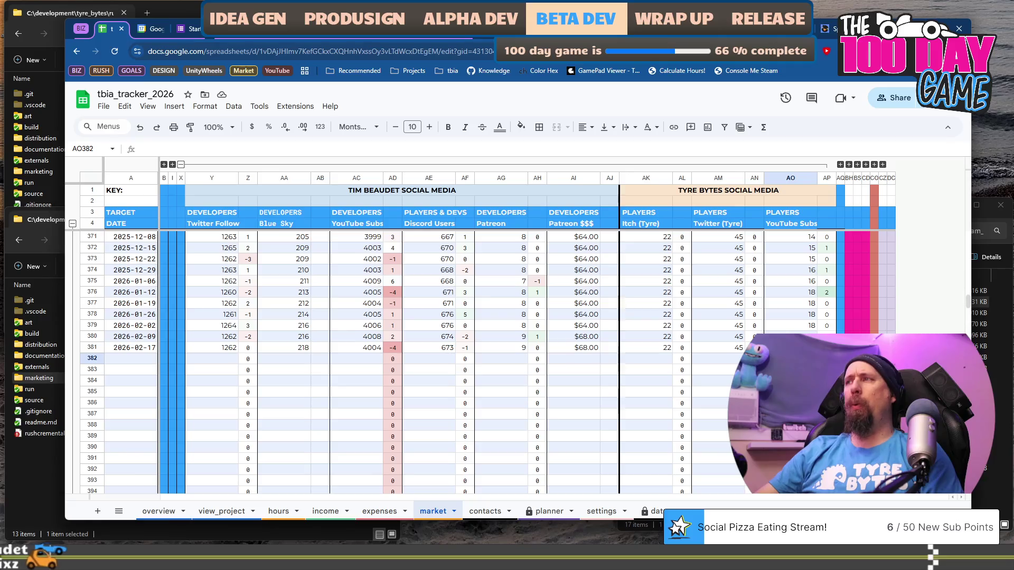
- Log 792 Turbo Boom! wishlists in the 2026-02-17 row, then collapse its columns
click(181, 164)
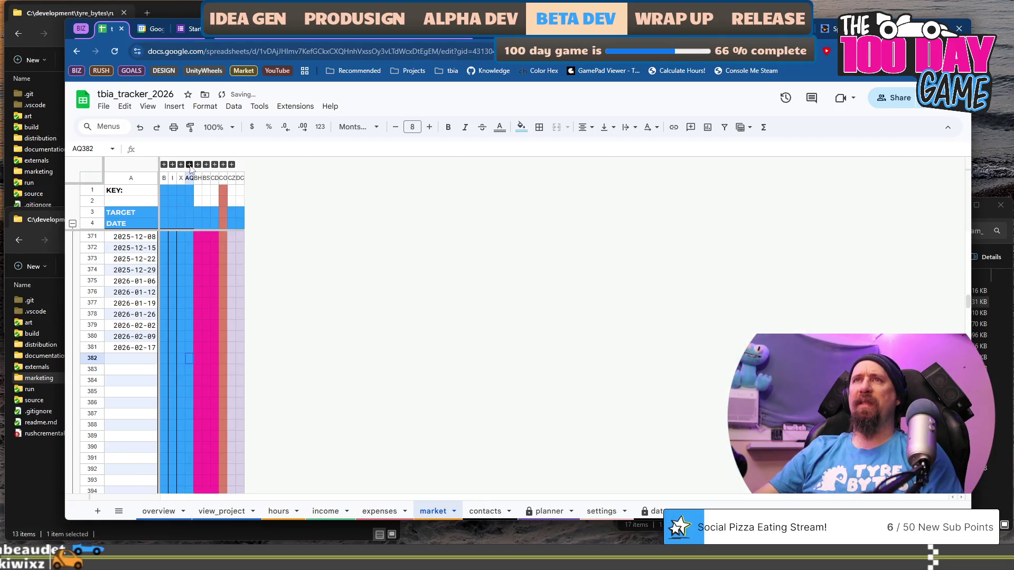
click(181, 164)
click(452, 347)
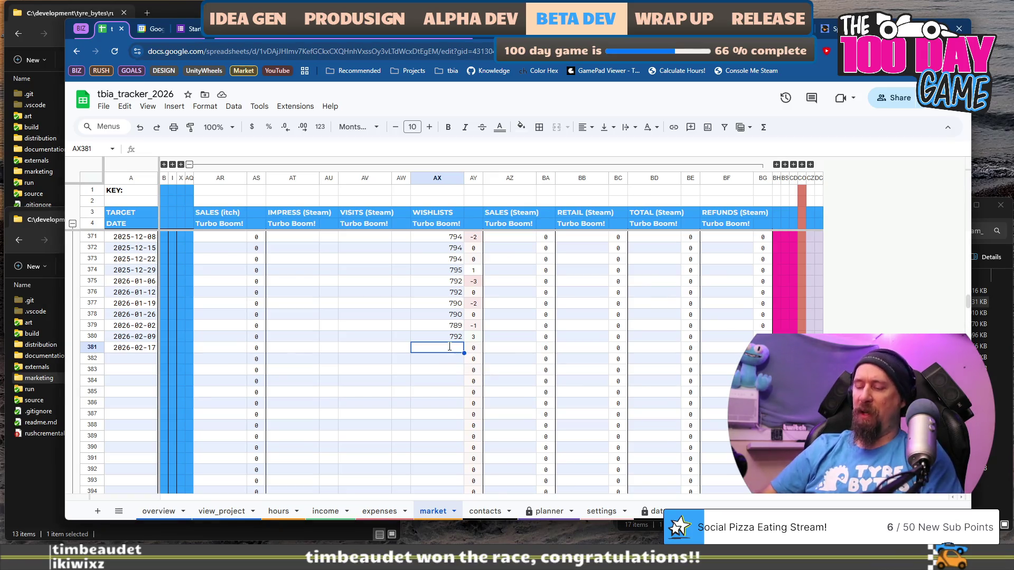
text(792)
key(Tab)
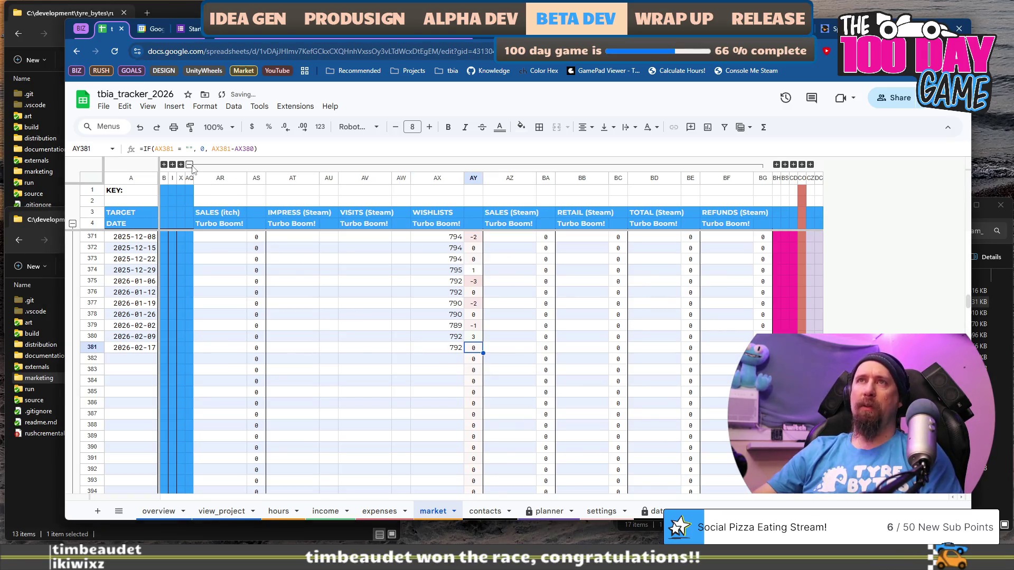
click(190, 165)
- Fill Eggcelerate! for 2026-02-17: wishlists 2315, sales 490, retail 93, total 583, refunds 45
click(197, 164)
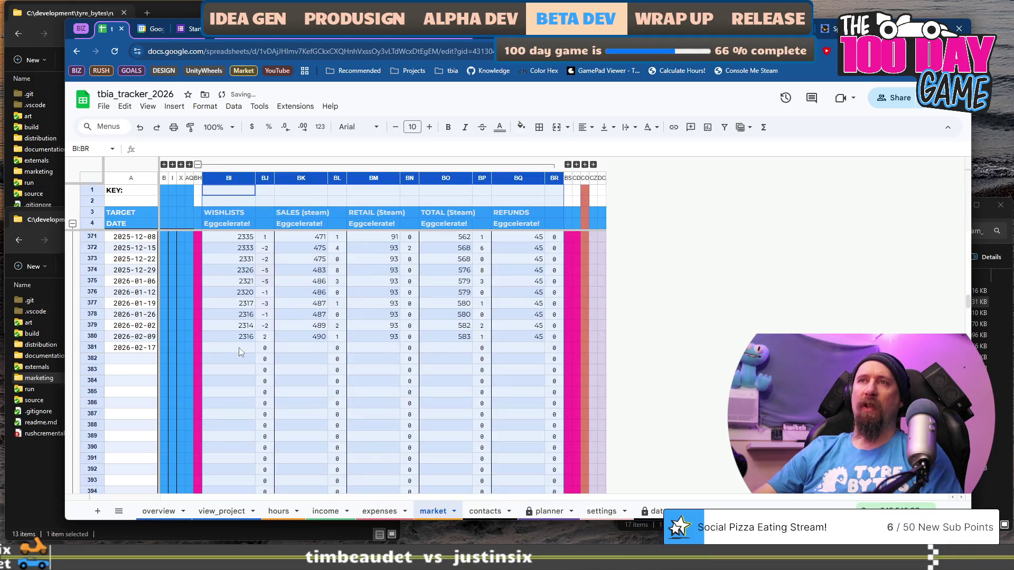
click(242, 350)
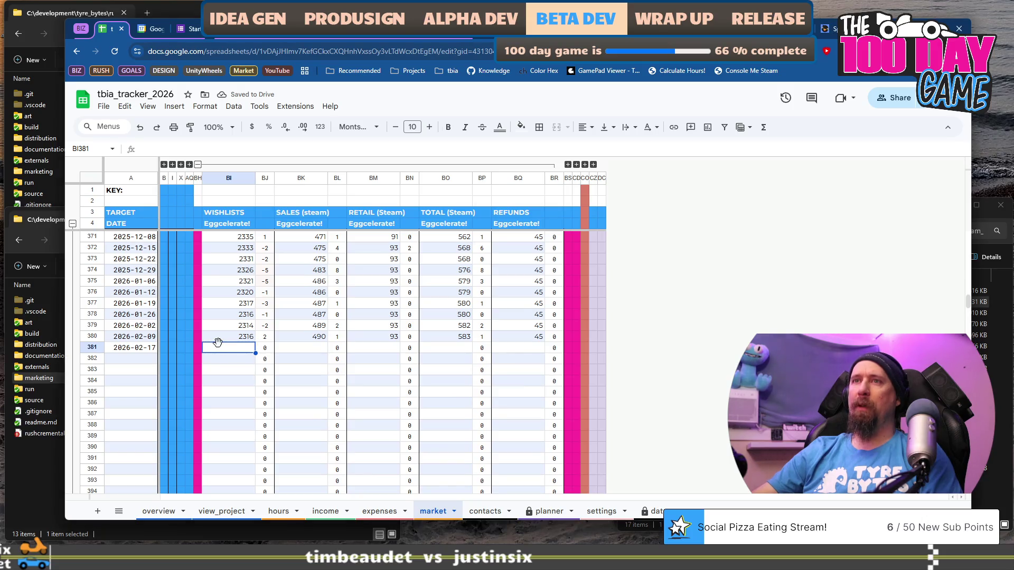
text(2315)
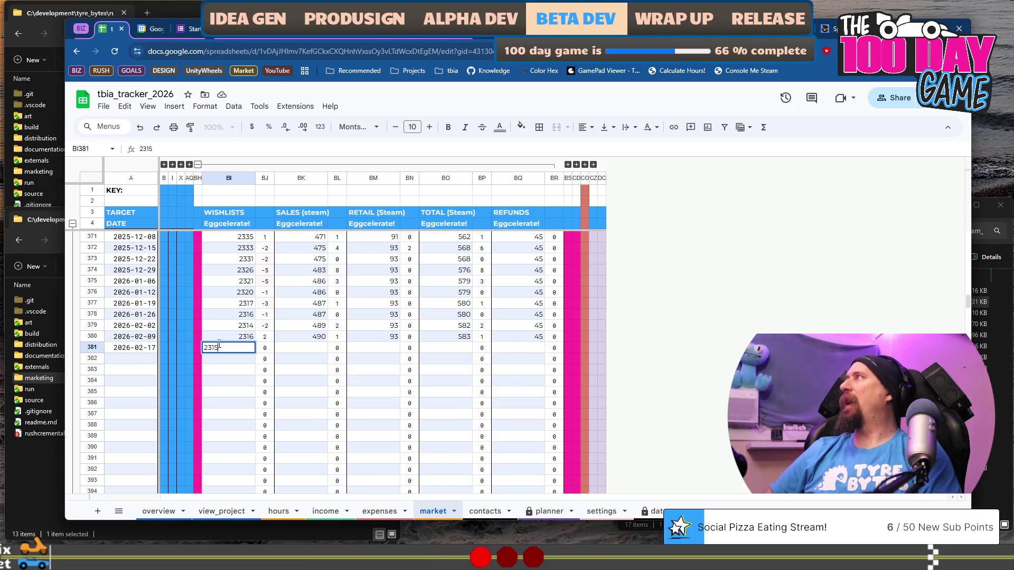
key(Tab)
key(Tab)
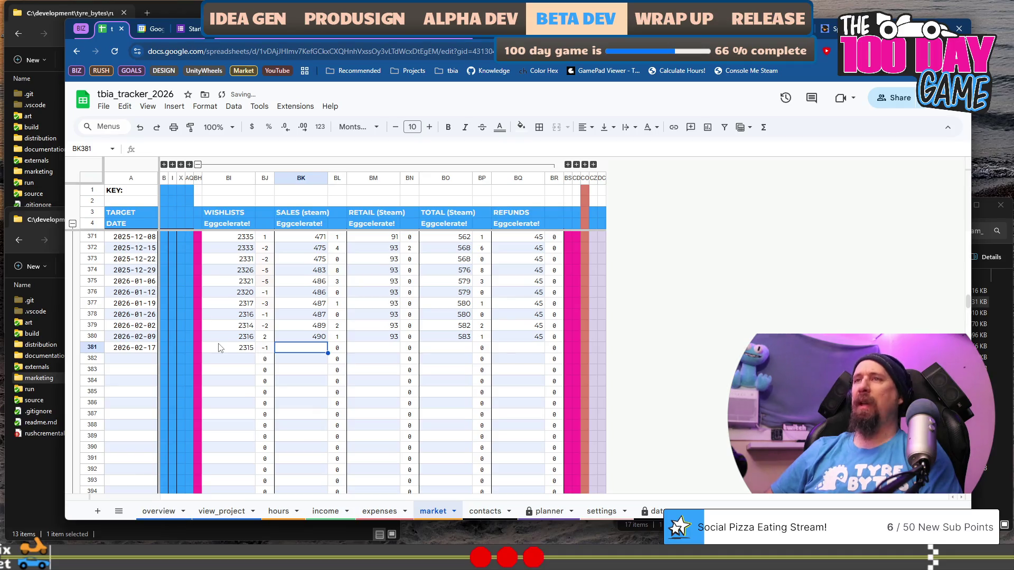
text(490)
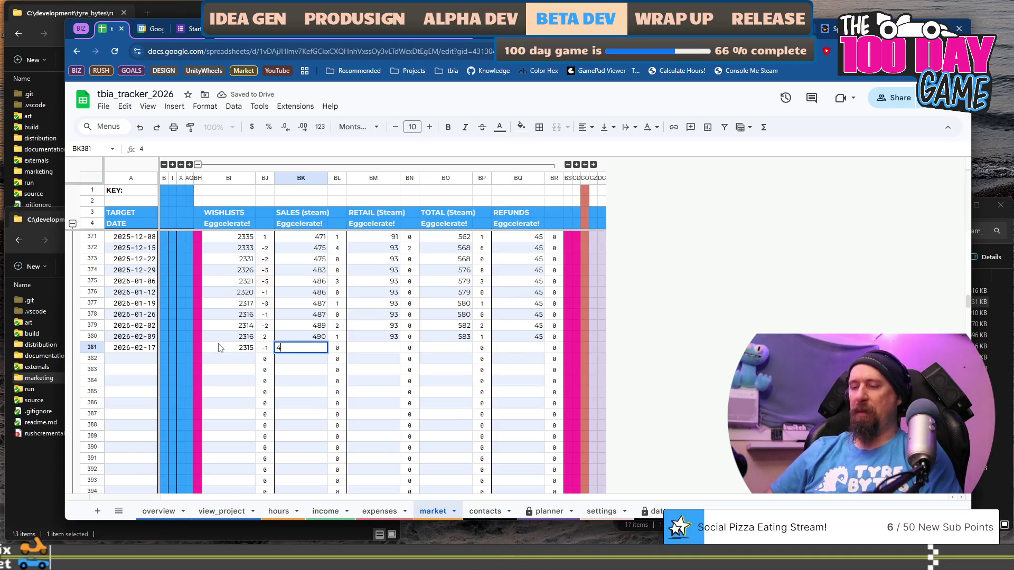
key(Tab)
key(Tab)
text(93)
key(Tab)
key(Tab)
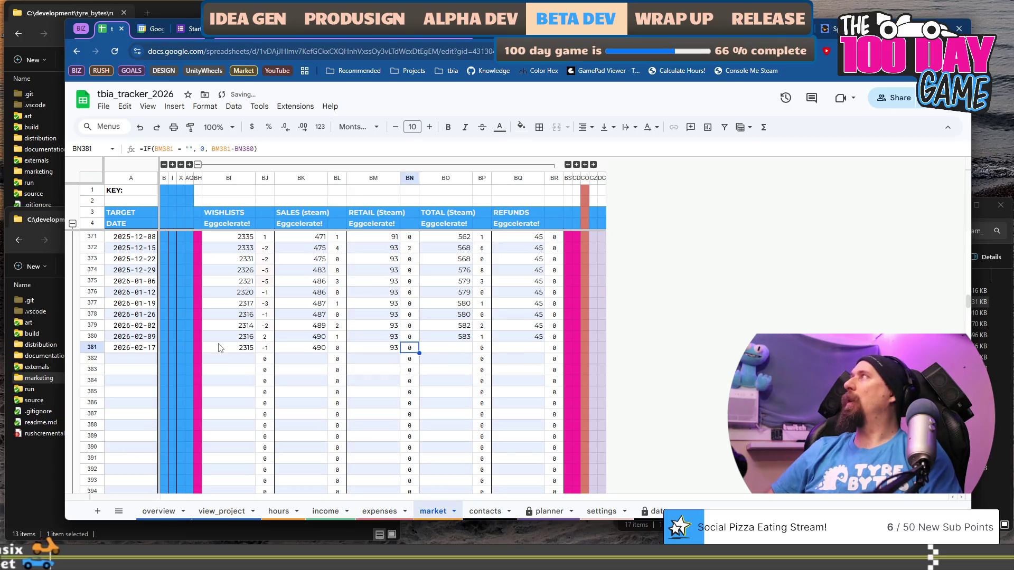
text(583)
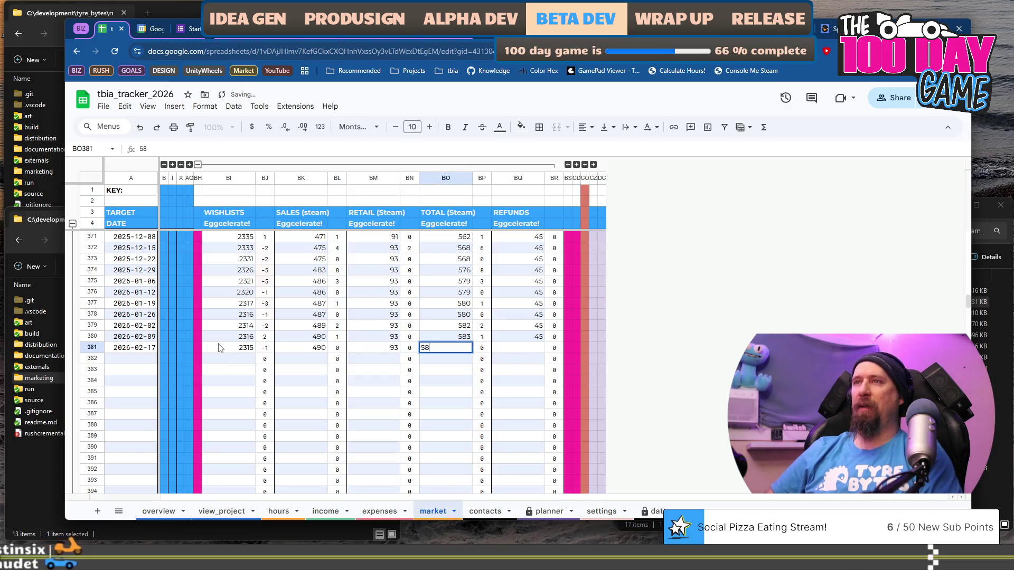
key(Tab)
key(Tab)
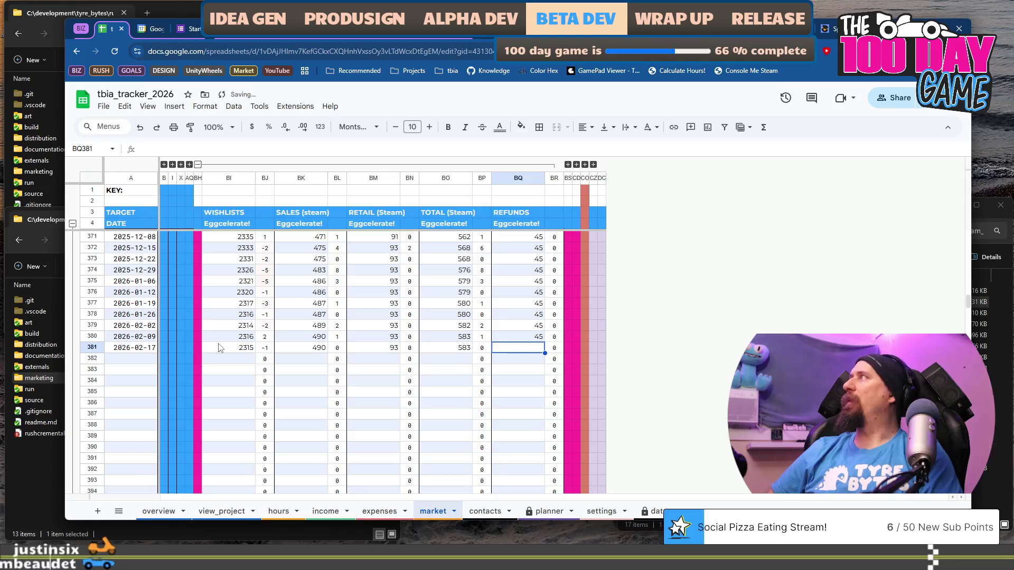
text(45)
key(Tab)
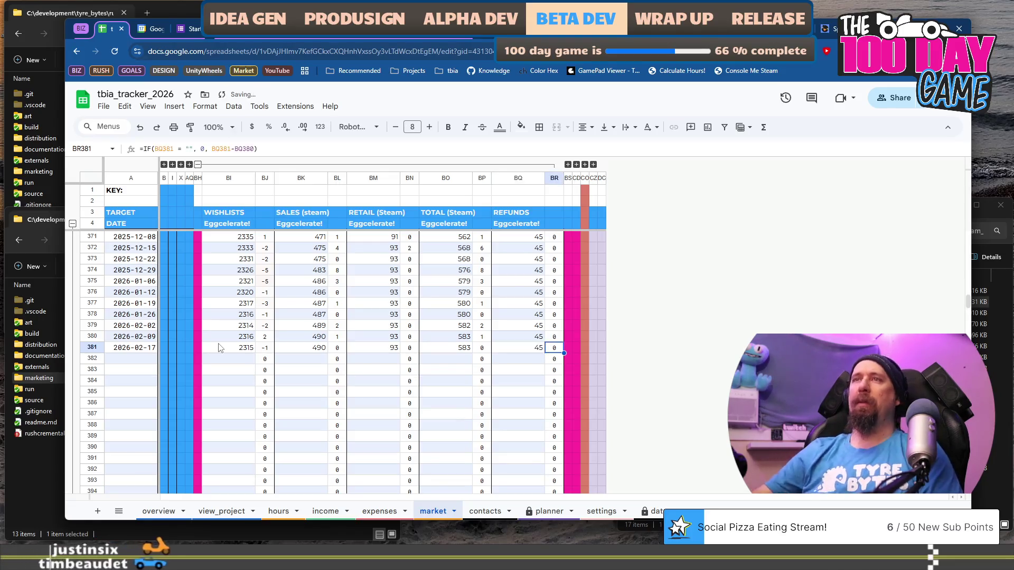
click(198, 165)
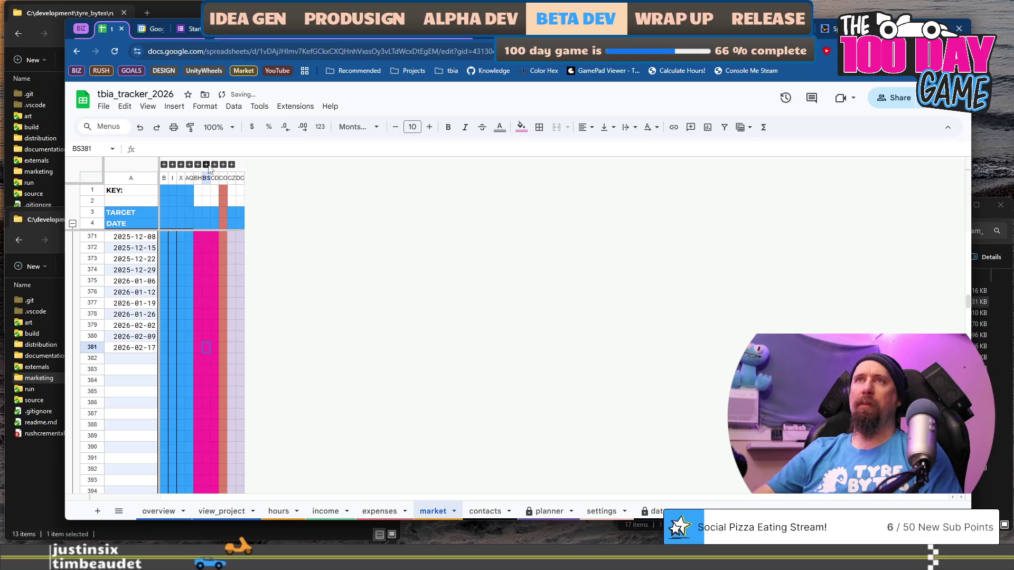
- Fill Eggy North for 2026-02-17: wishlists 382, sales 294, retail 36, total 330, refunds 12
click(207, 165)
click(247, 349)
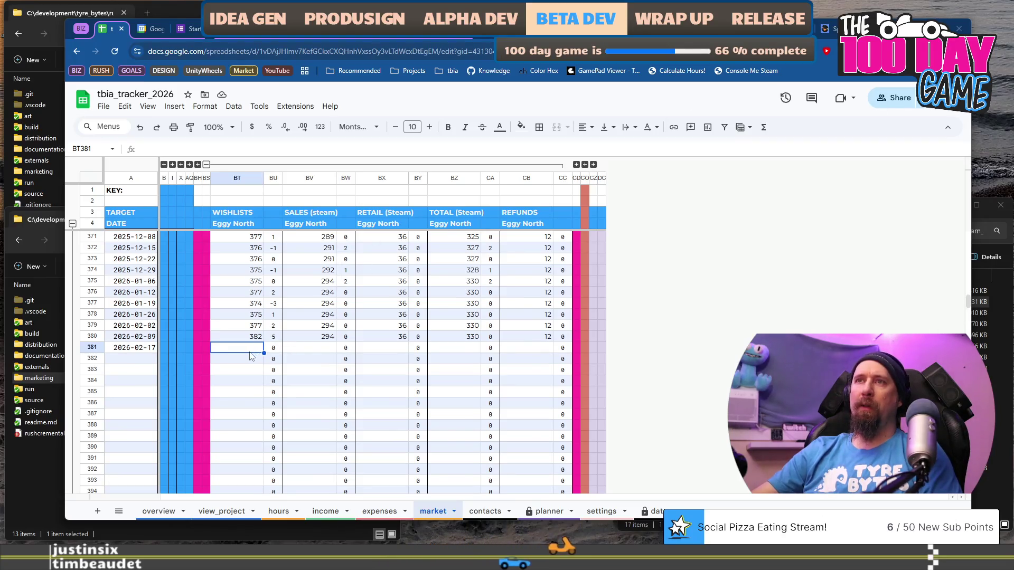
text(382)
key(Tab)
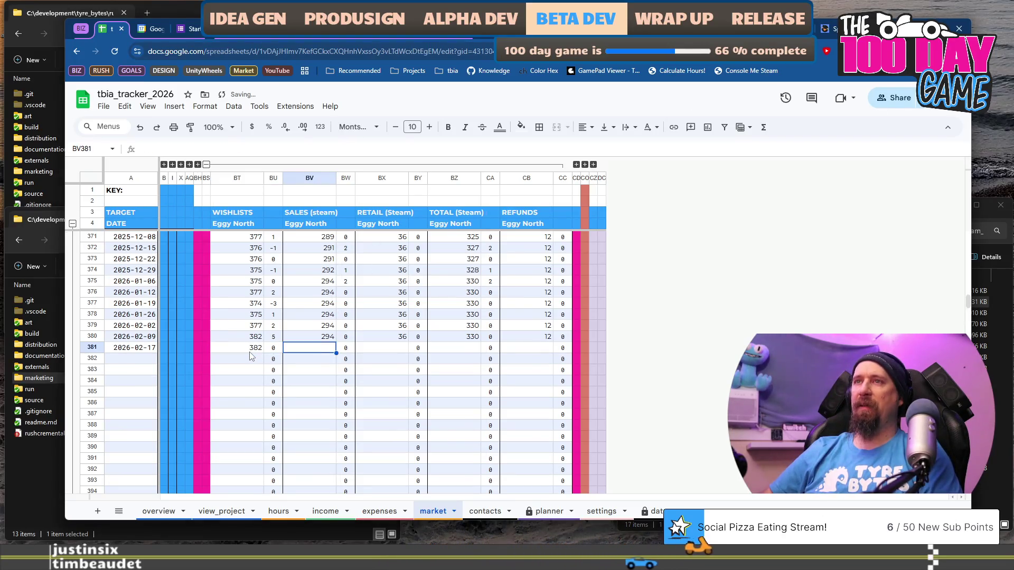
text(294)
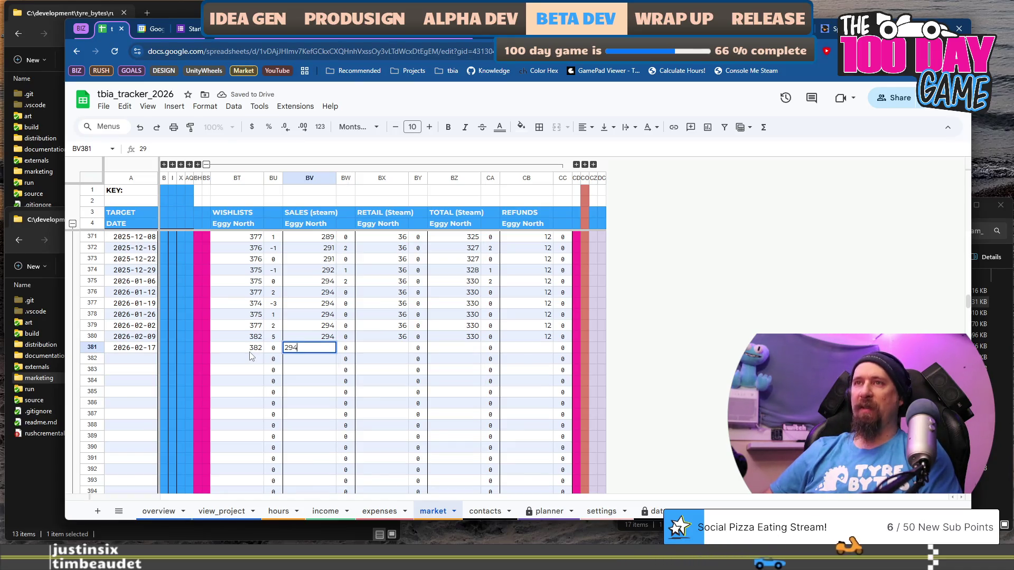
key(Tab)
key(Tab)
text(3)
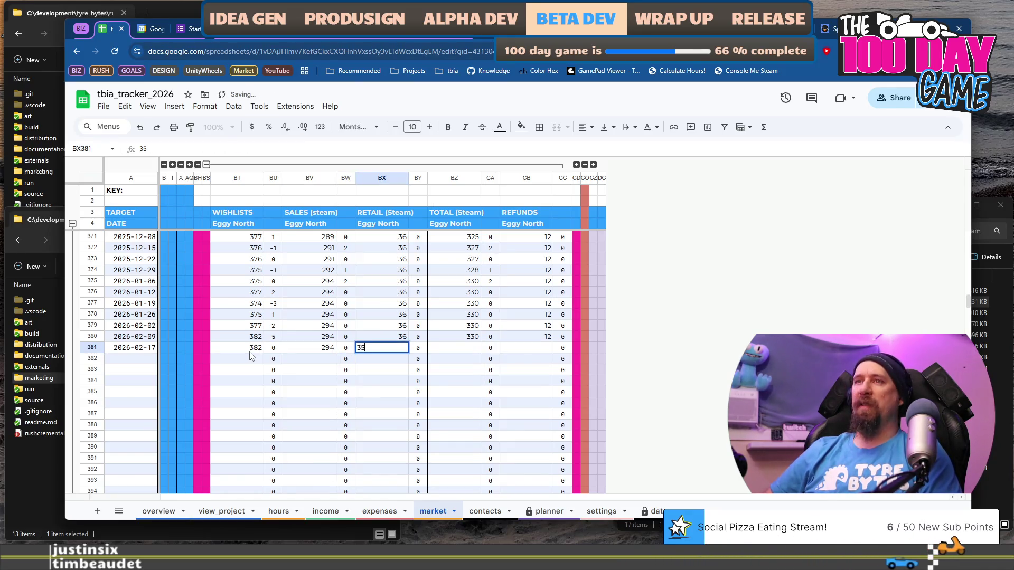
text(6)
key(Tab)
key(Tab)
text(330)
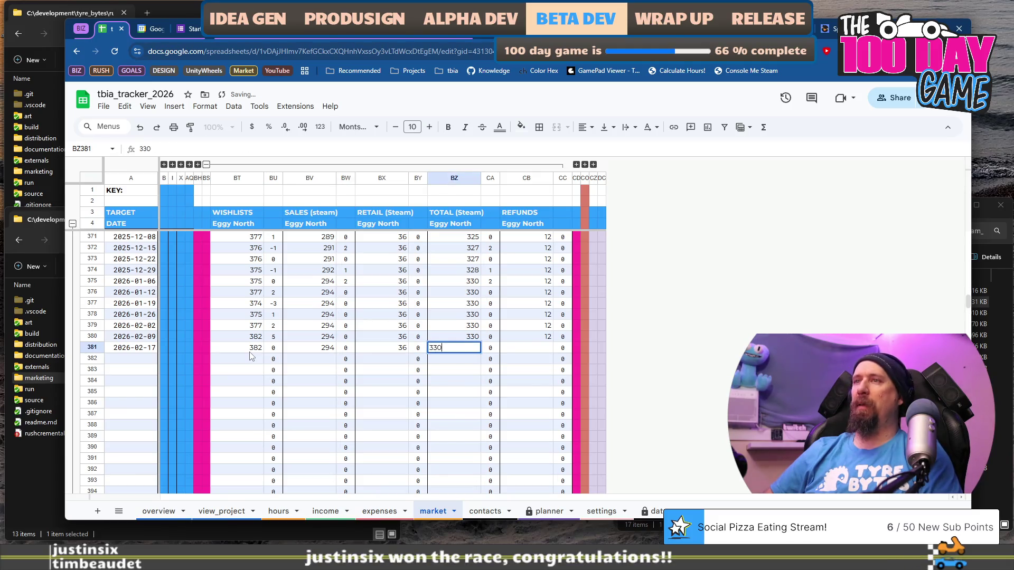
key(Tab)
key(Tab)
text(12)
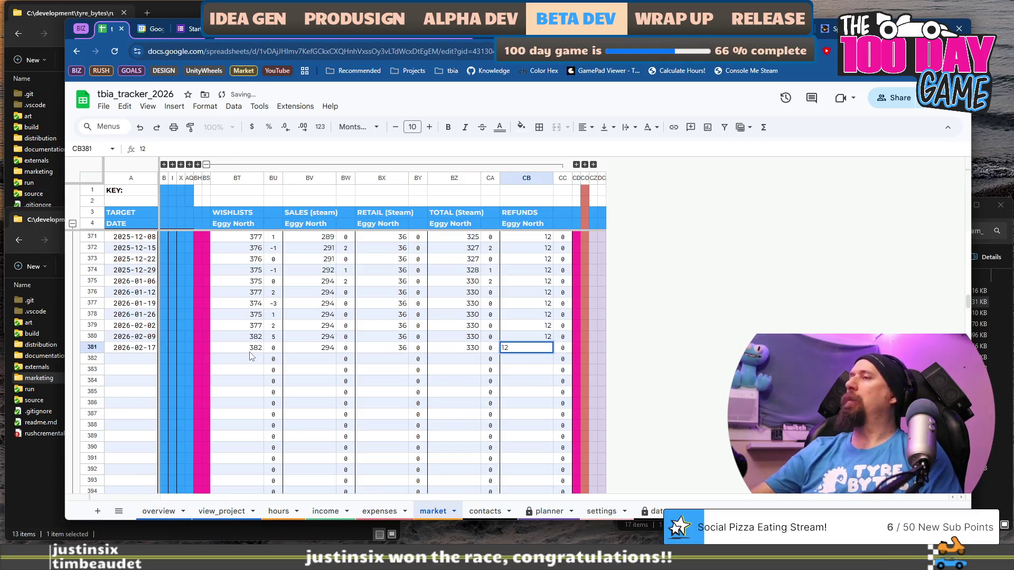
key(Tab)
click(206, 164)
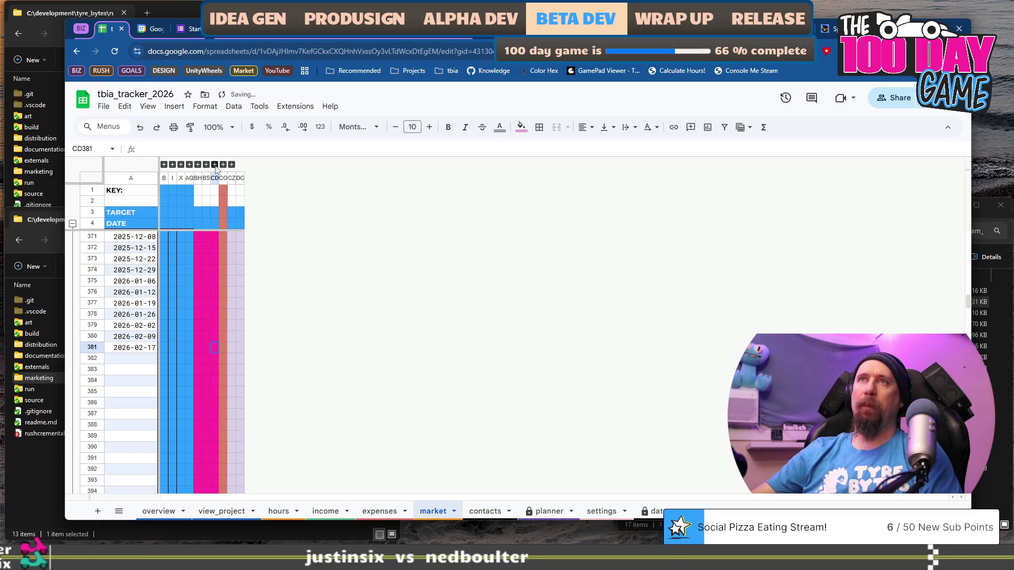
- Check the VS Code notes and enter Eggy Tropics wishlists 1260 and sales 268 for 2026-02-17
click(252, 349)
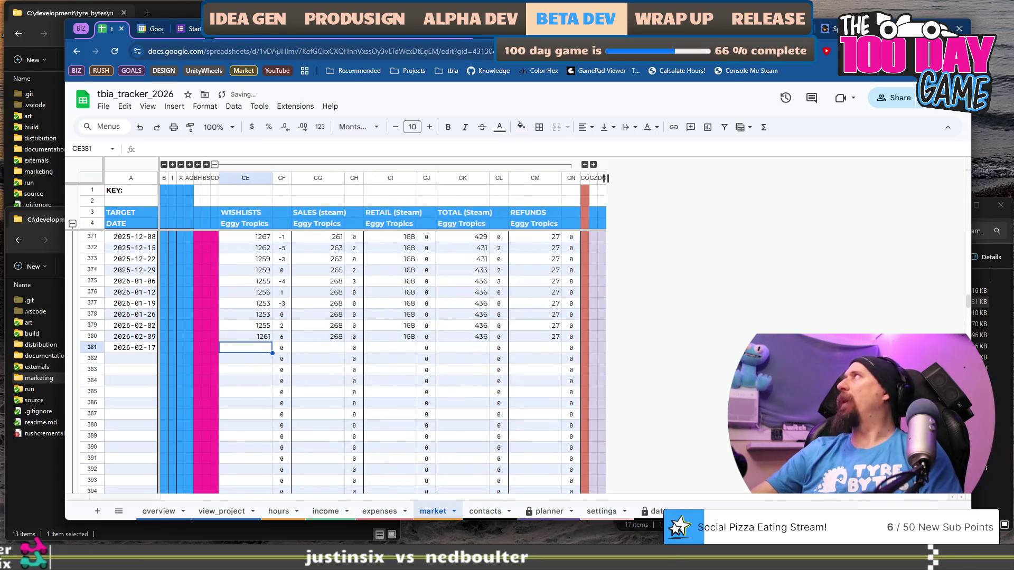
key(ctrl+super+Right)
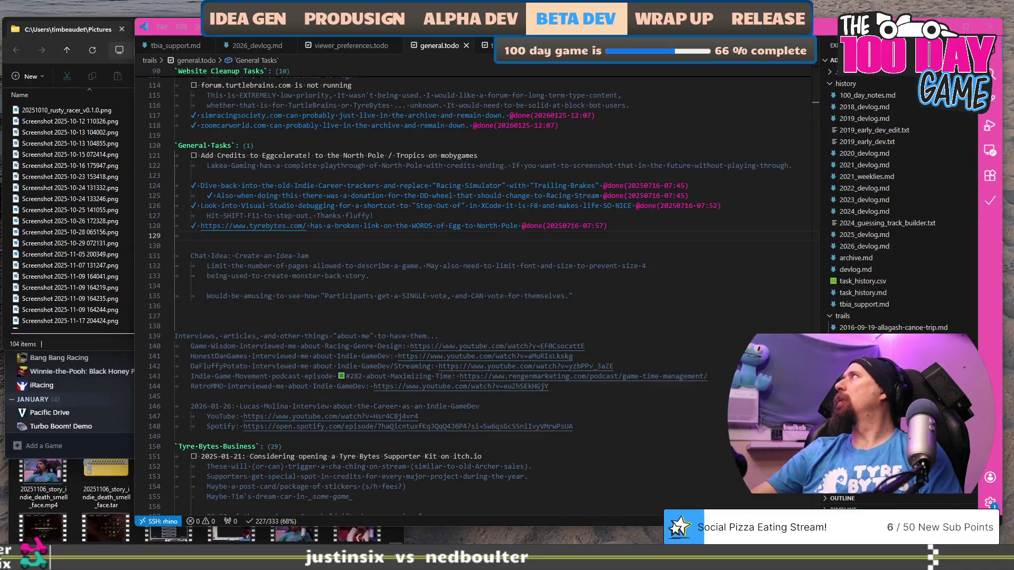
key(ctrl+super+Left)
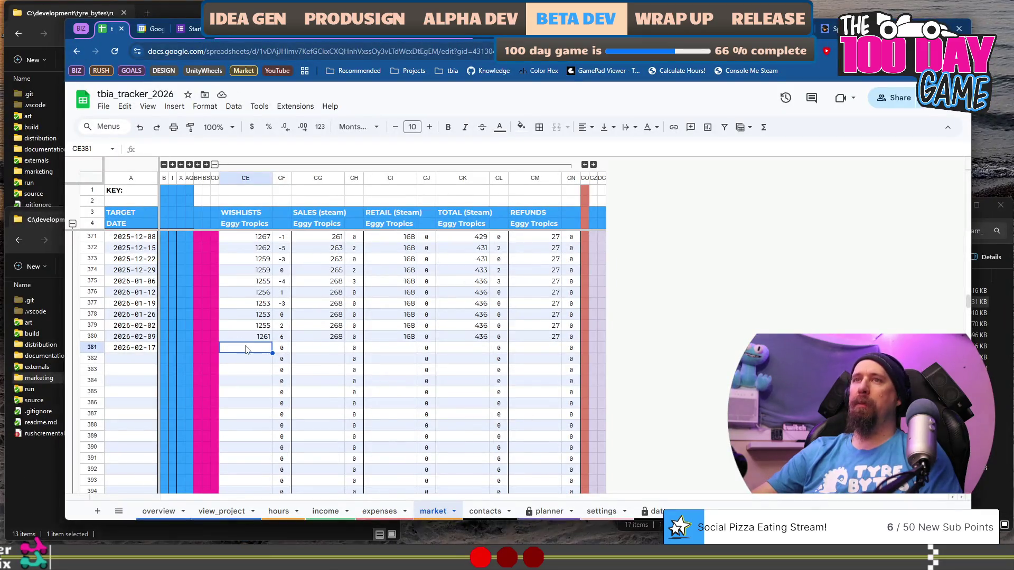
text(12)
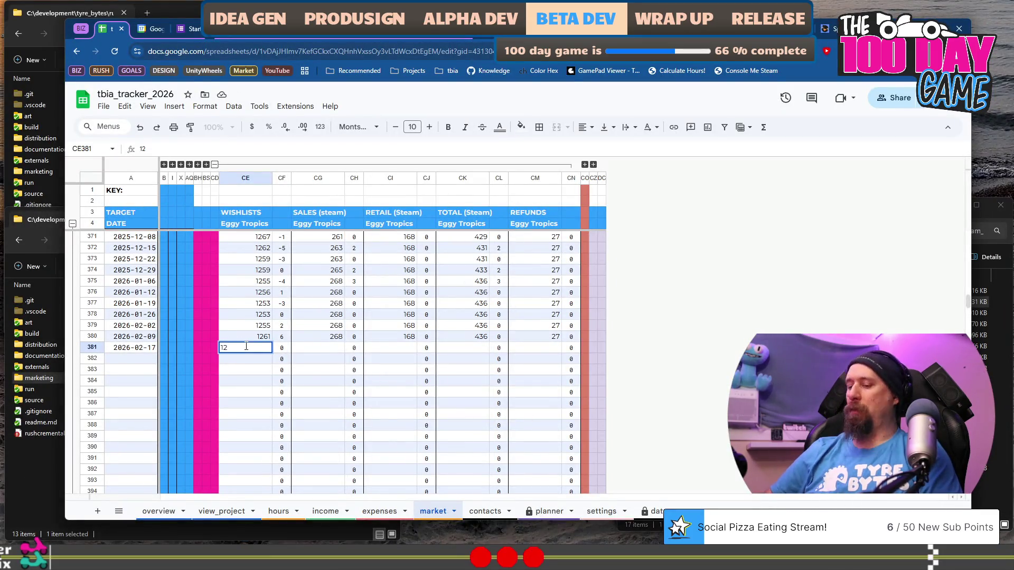
text(60)
key(Tab)
key(Tab)
text(26)
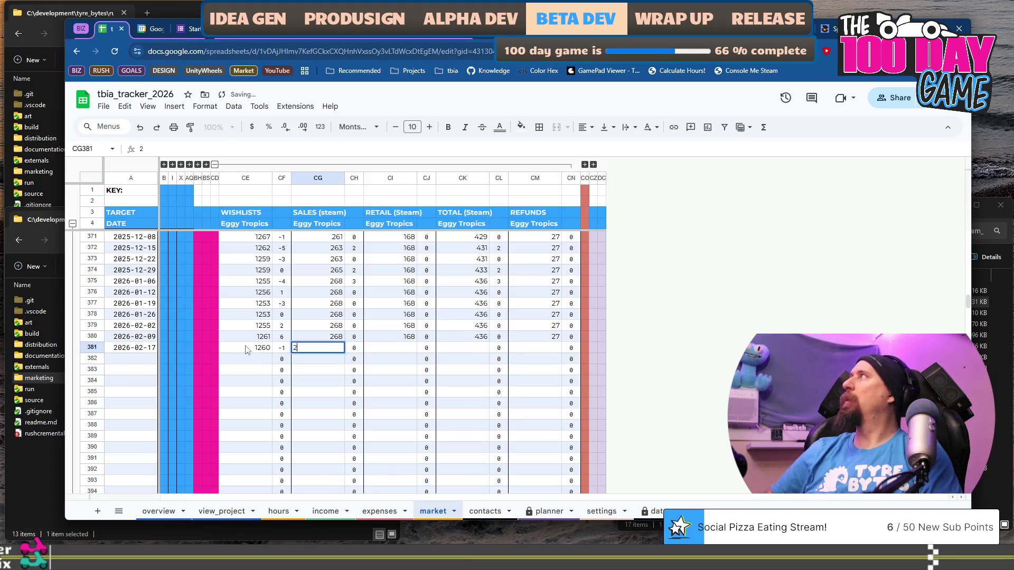
text(8)
key(Tab)
key(Tab)
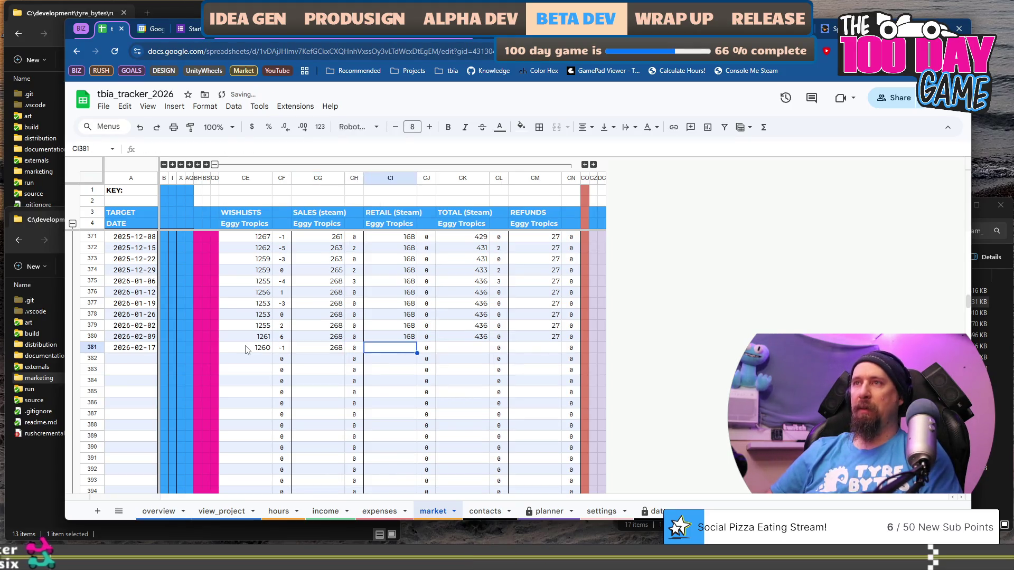
- Add Eggy Tropics retail 168, total 436 and refunds 27, then show the Rushcremental columns
text(168)
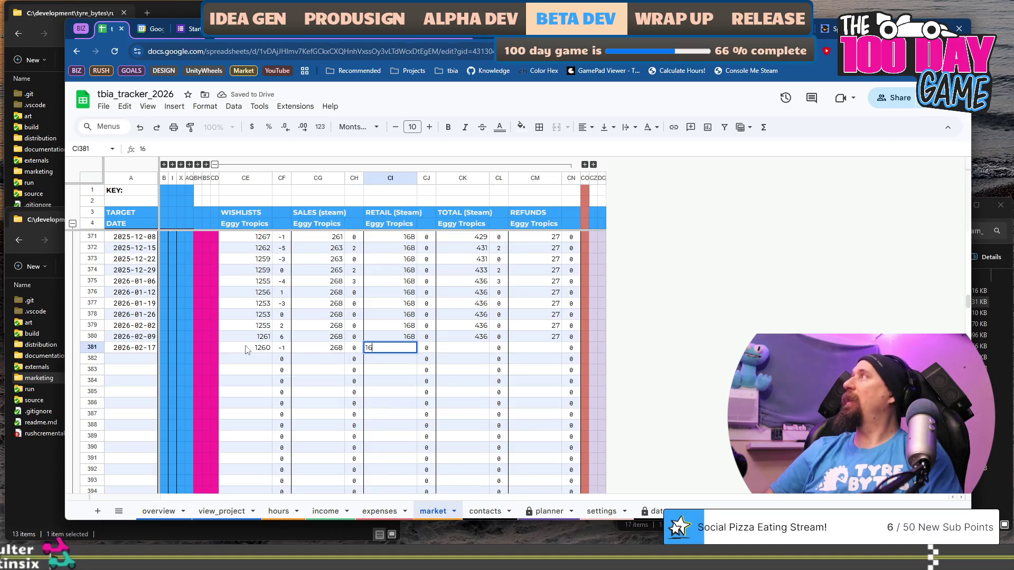
key(Tab)
key(Tab)
text(4)
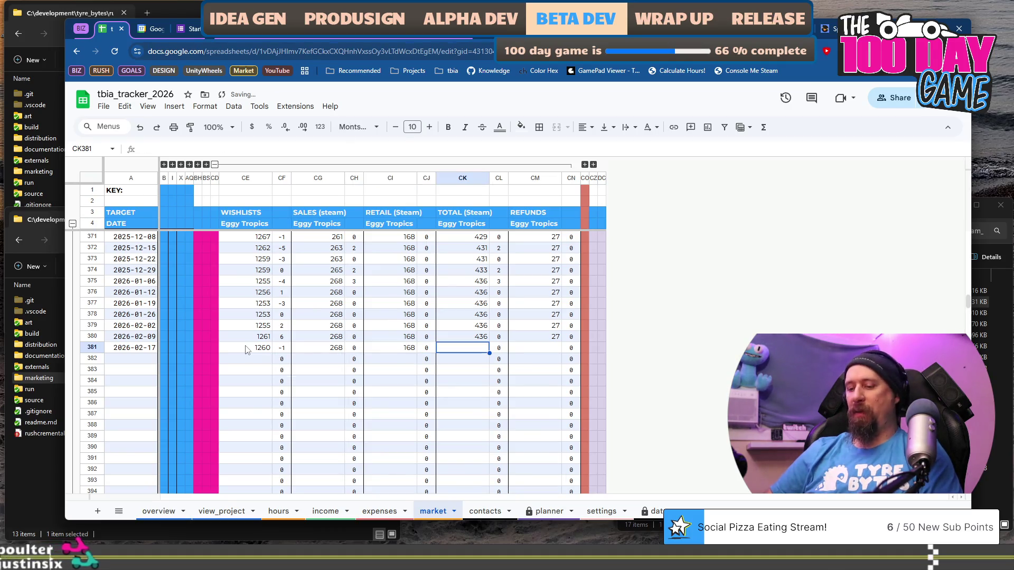
text(36)
key(Tab)
key(Tab)
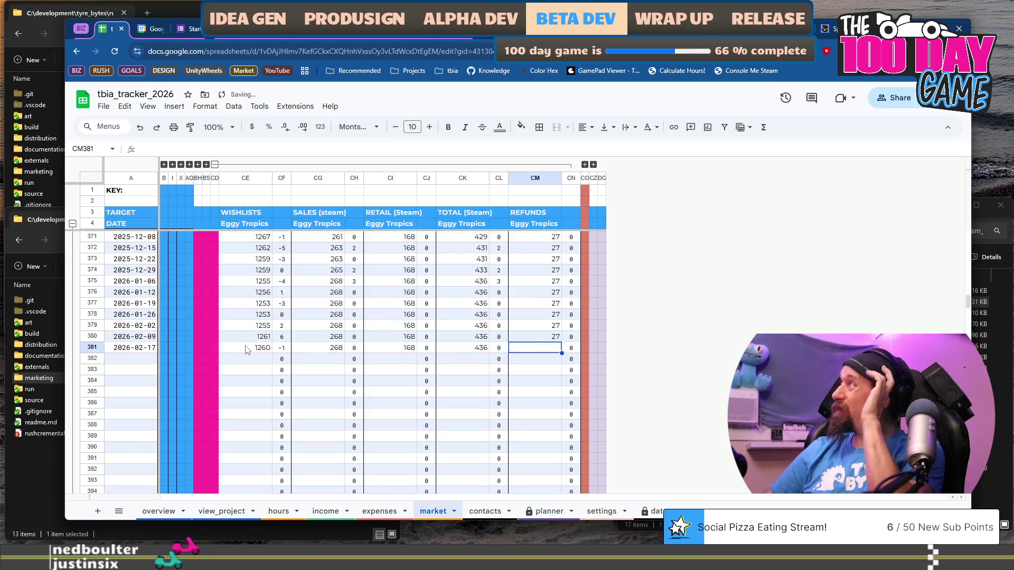
text(27)
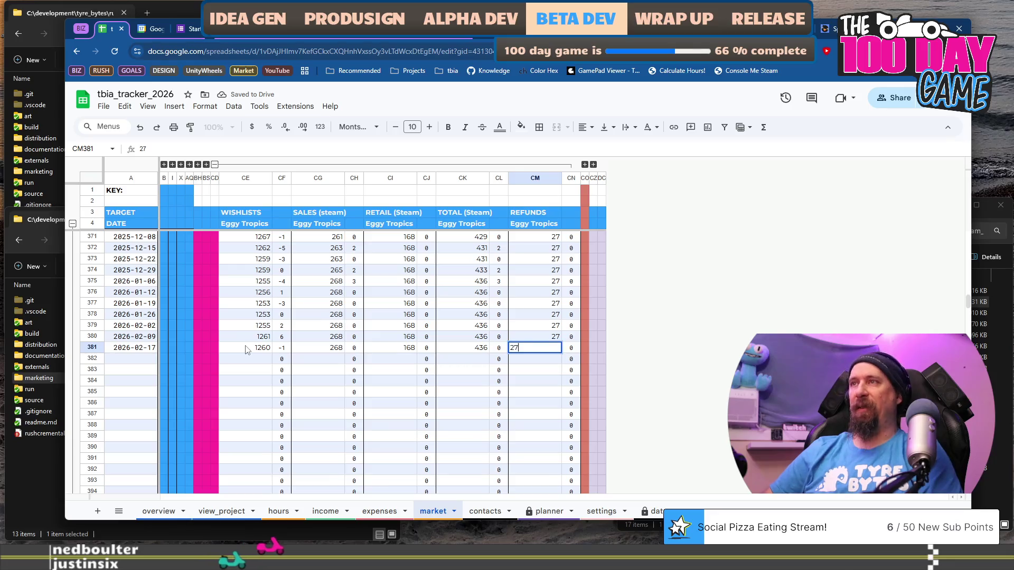
key(Tab)
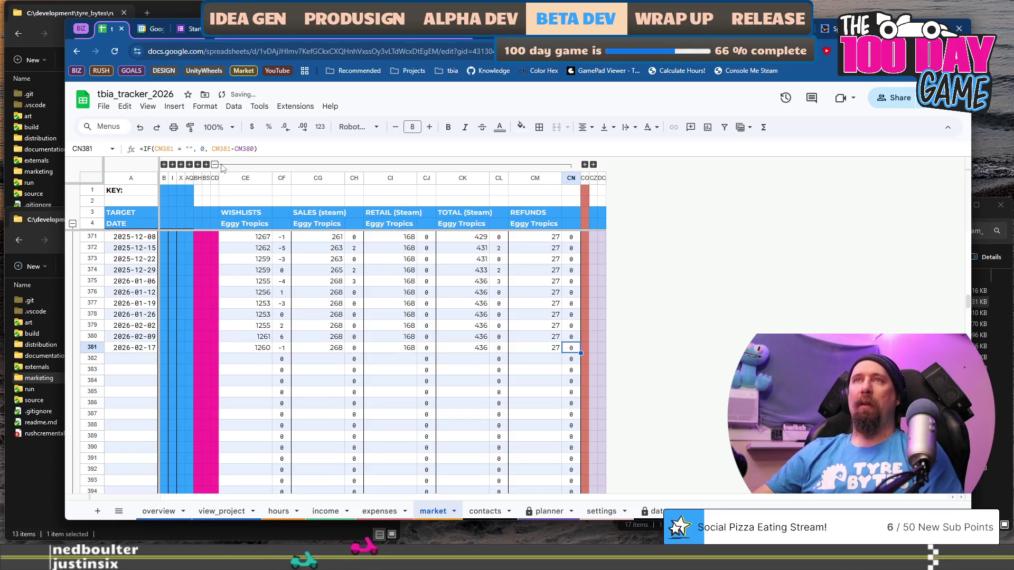
click(214, 164)
click(223, 164)
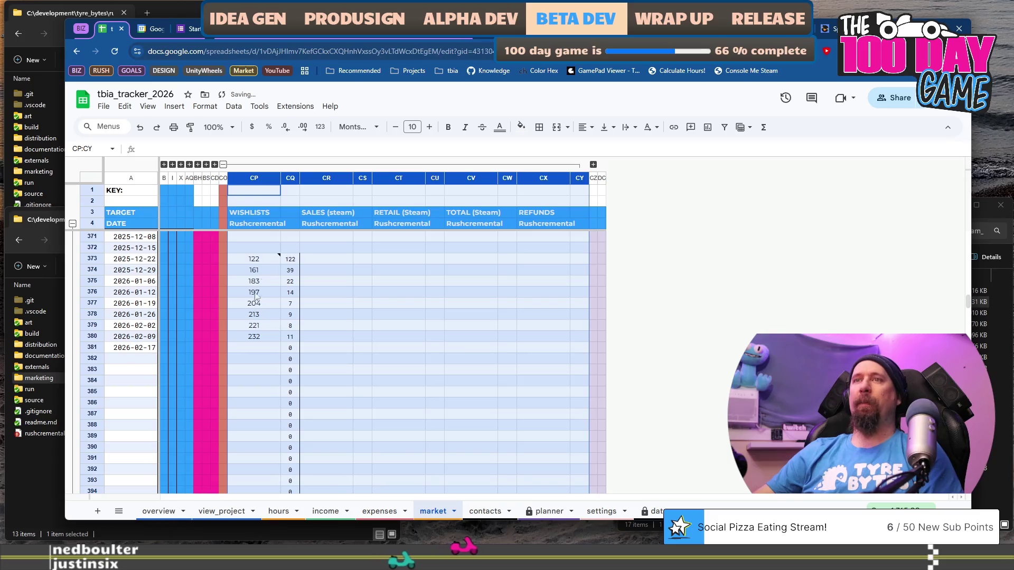
- Enter 248 Rushcremental wishlists in CP381 and select the wishlist values CP373:CP381
click(258, 347)
text(248)
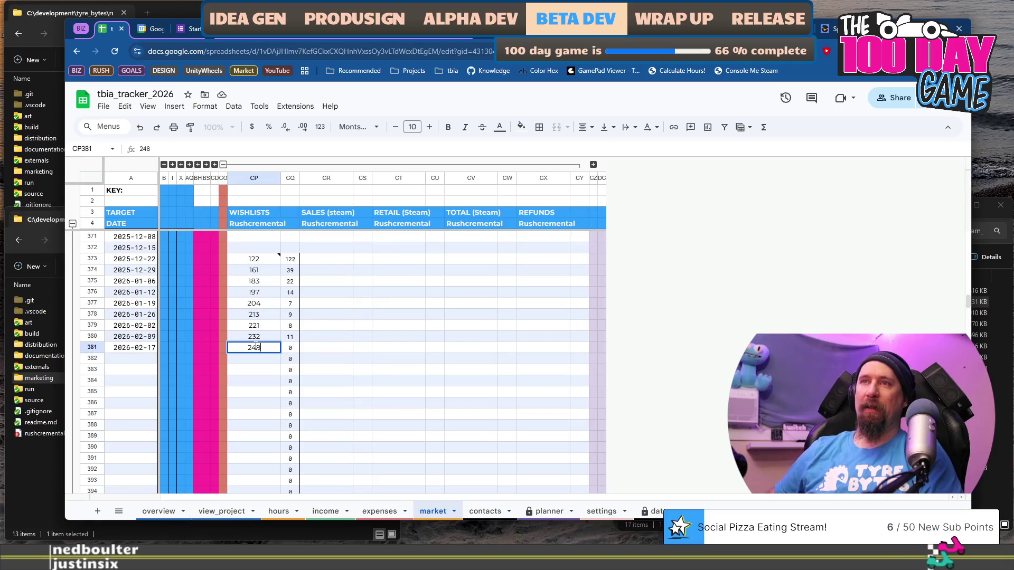
key(Return)
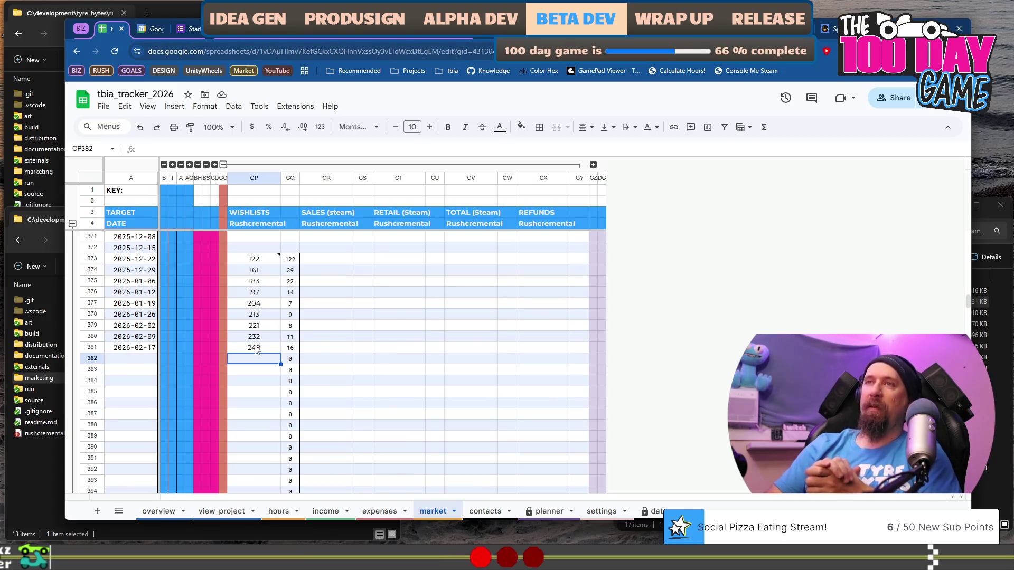
scroll(255, 349, up, 3)
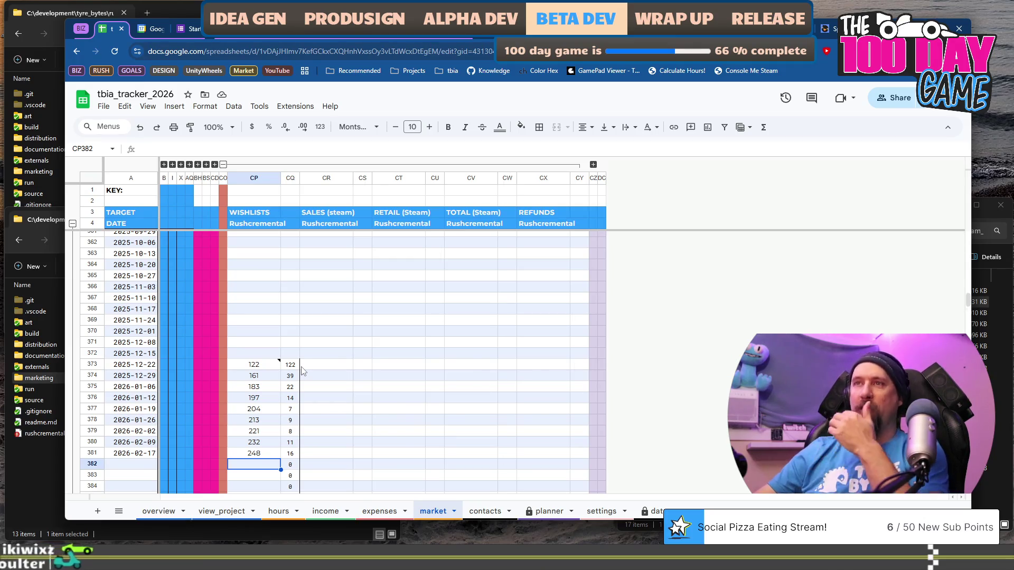
scroll(303, 371, down, 2)
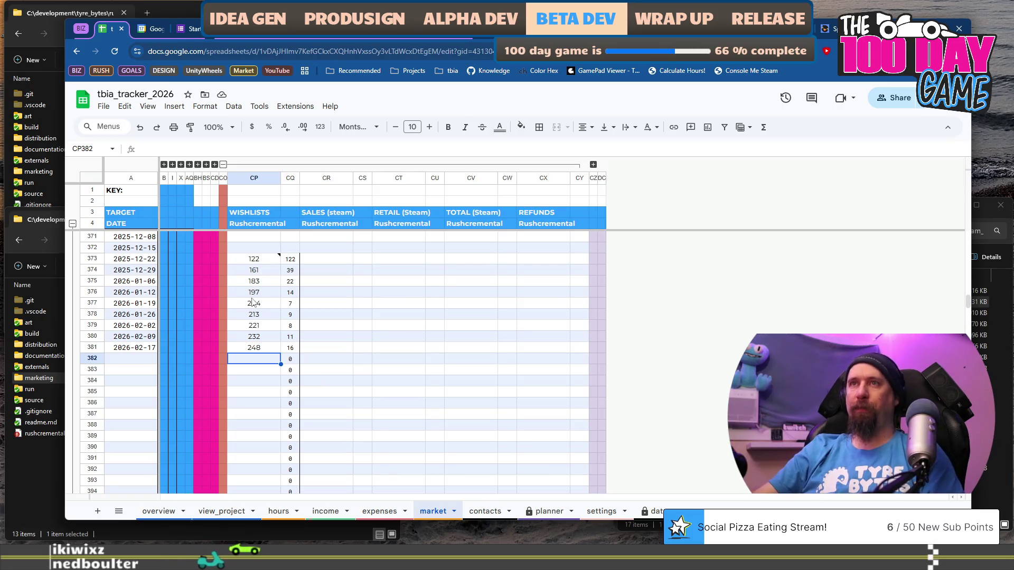
click(261, 261)
shift+click(262, 349)
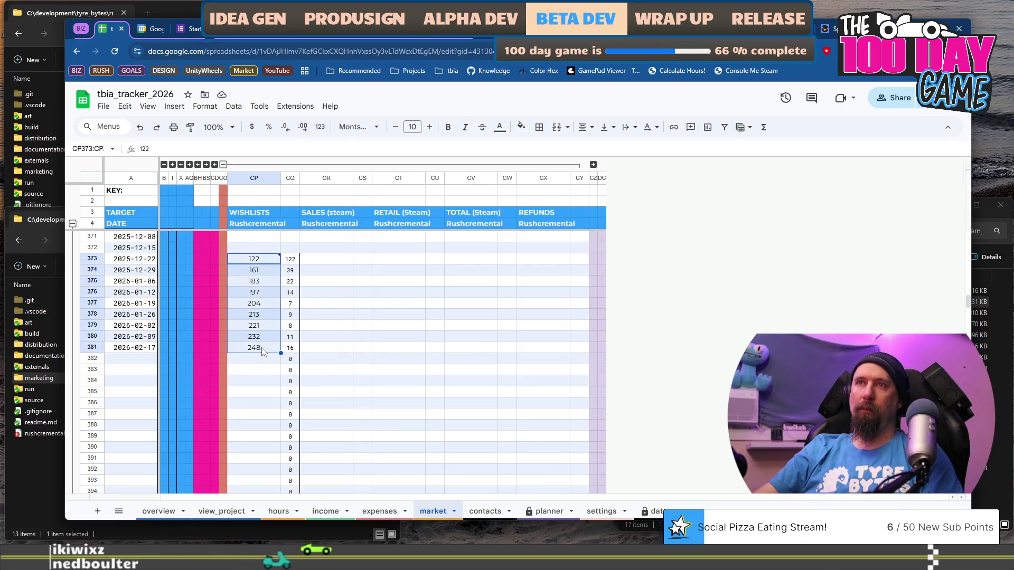
- Insert a chart from the selected CP373:CP381 wishlist values, then dismiss the Chart editor
right_click(263, 351)
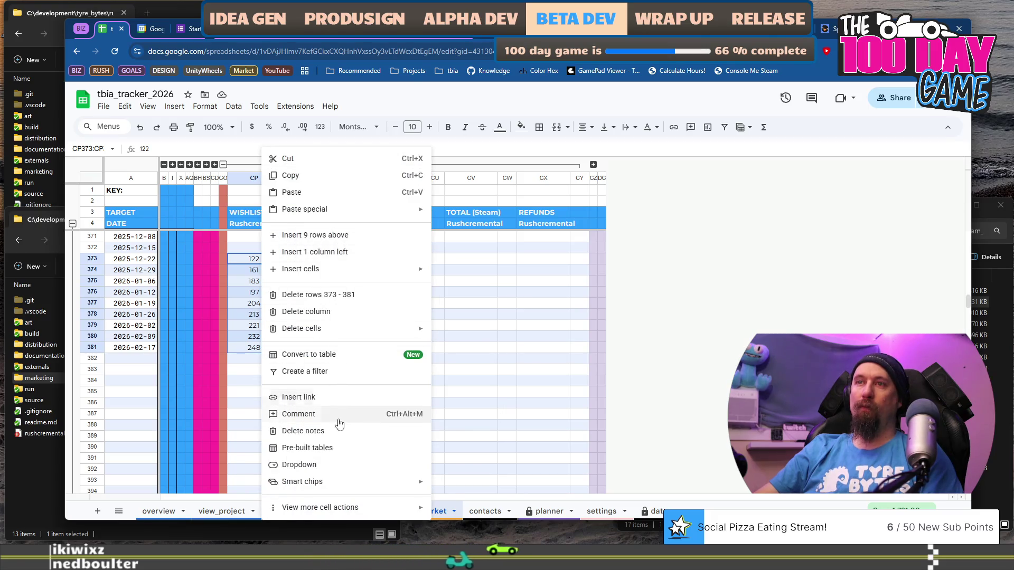
mouse_move(339, 480)
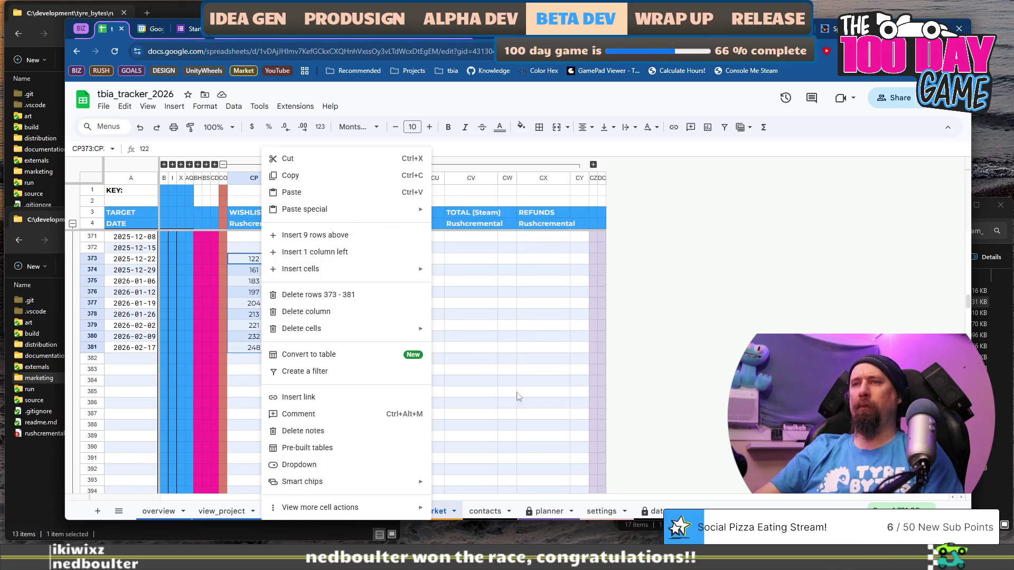
mouse_move(412, 516)
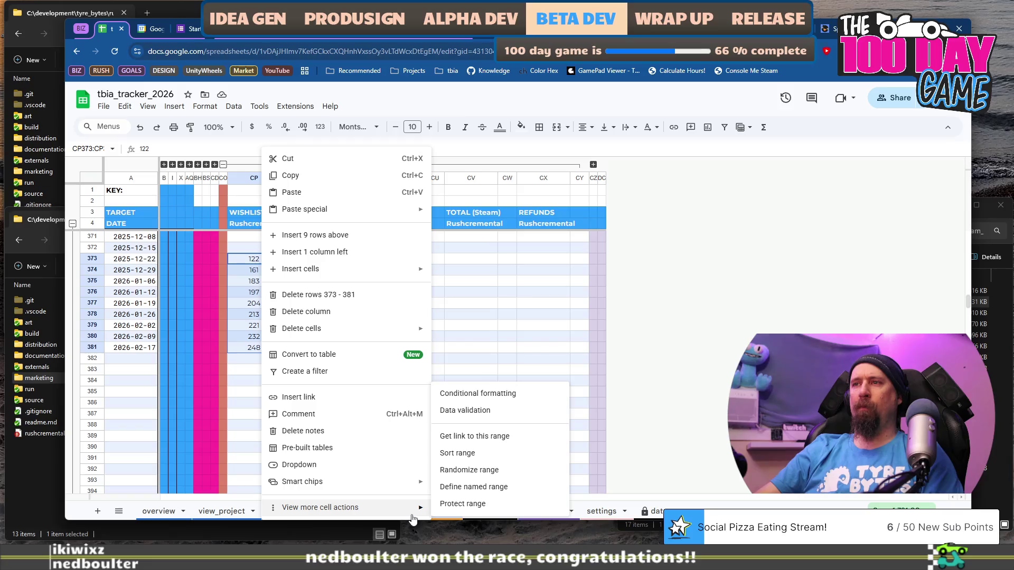
click(174, 106)
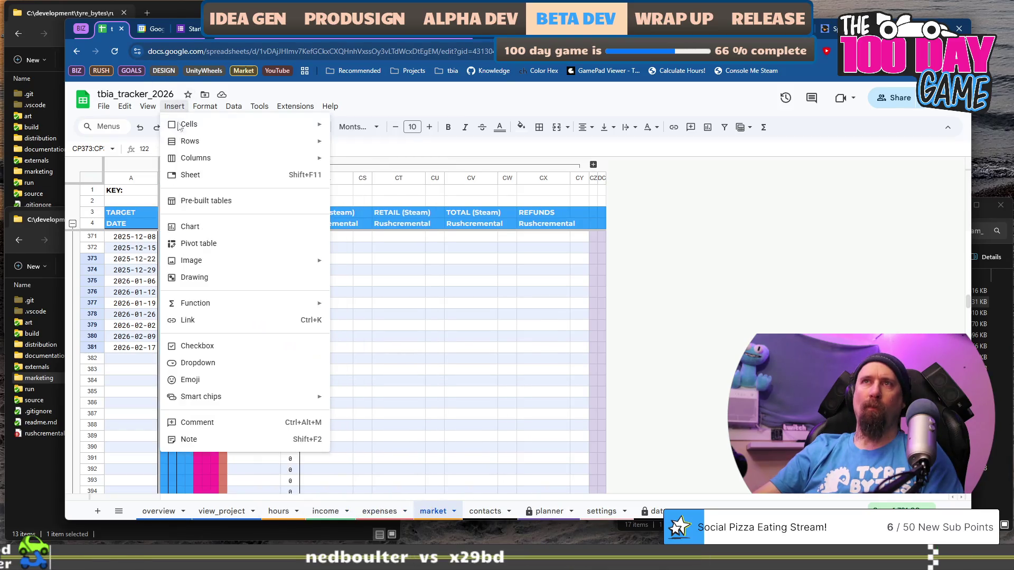
click(214, 227)
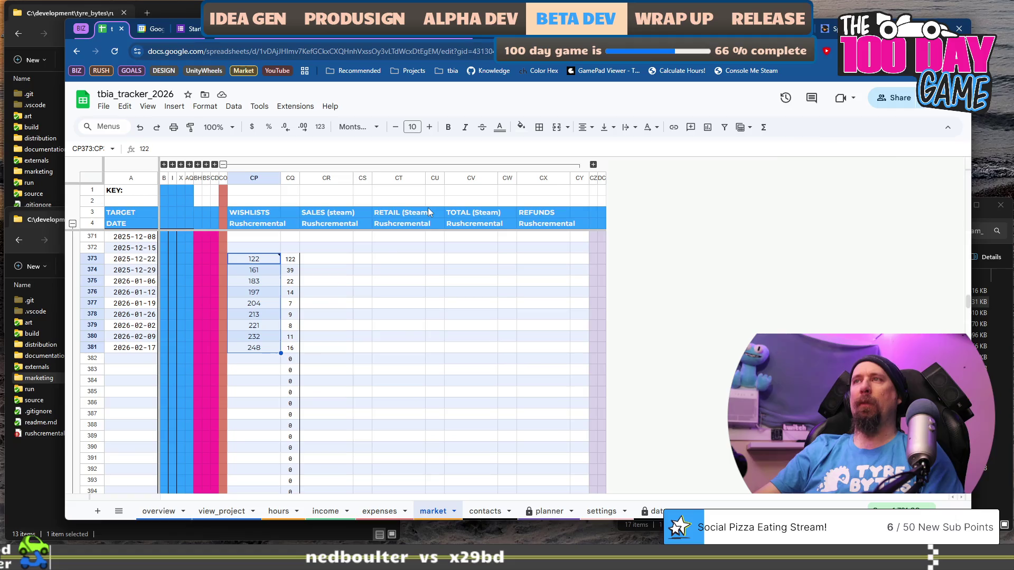
scroll(534, 317, up, 10)
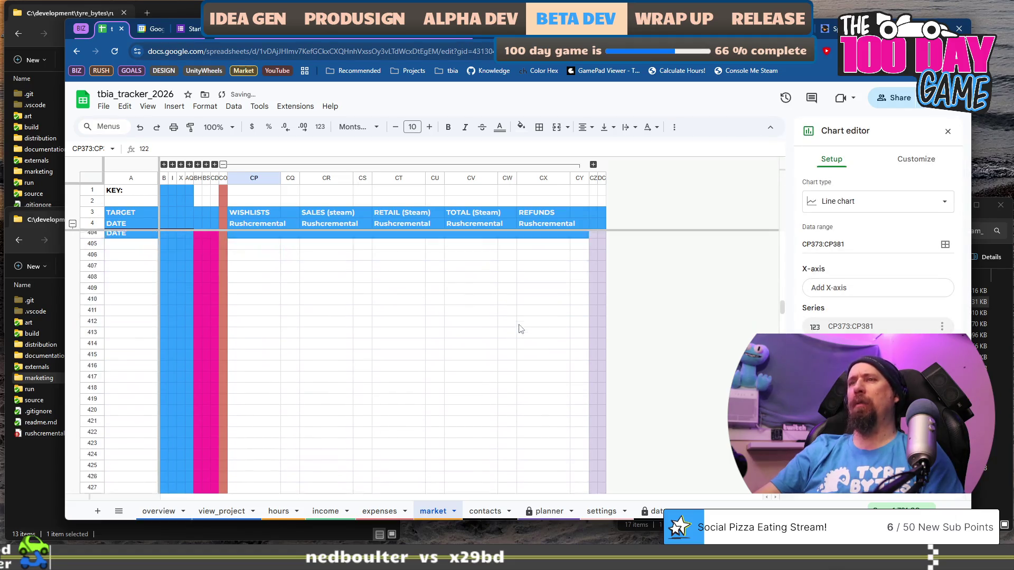
scroll(521, 328, down, 10)
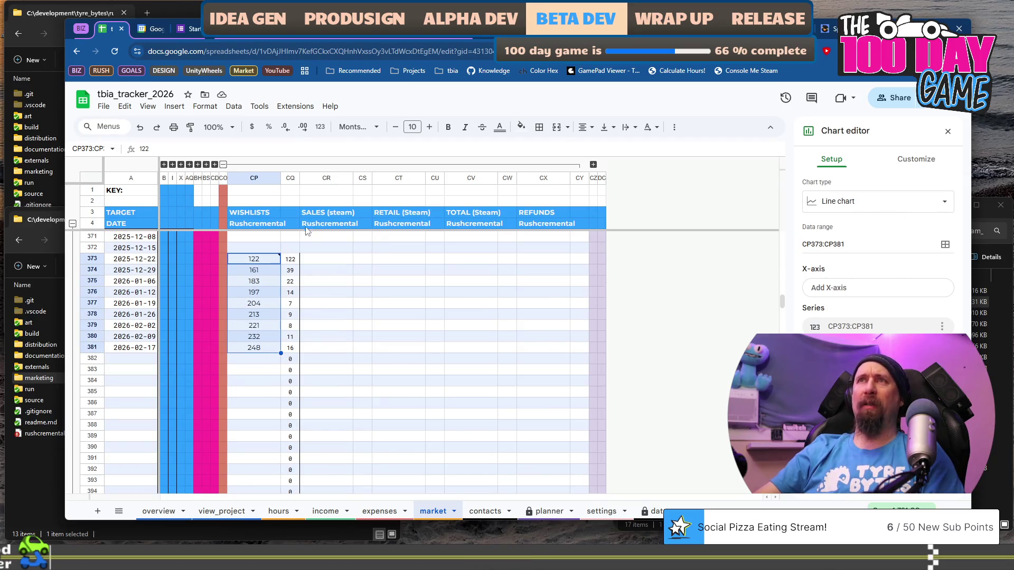
scroll(589, 377, up, 10)
scroll(589, 377, down, 8)
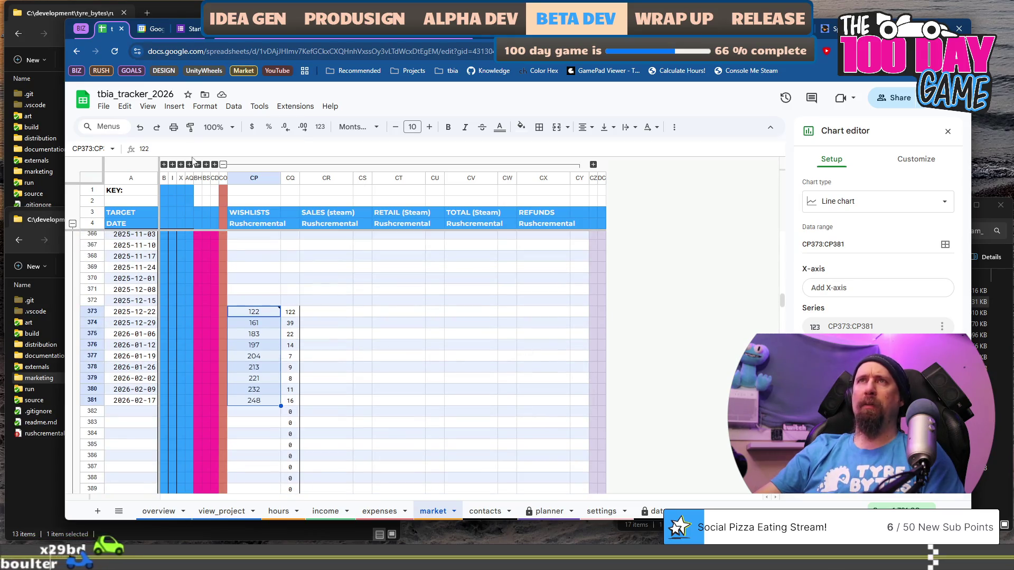
click(174, 106)
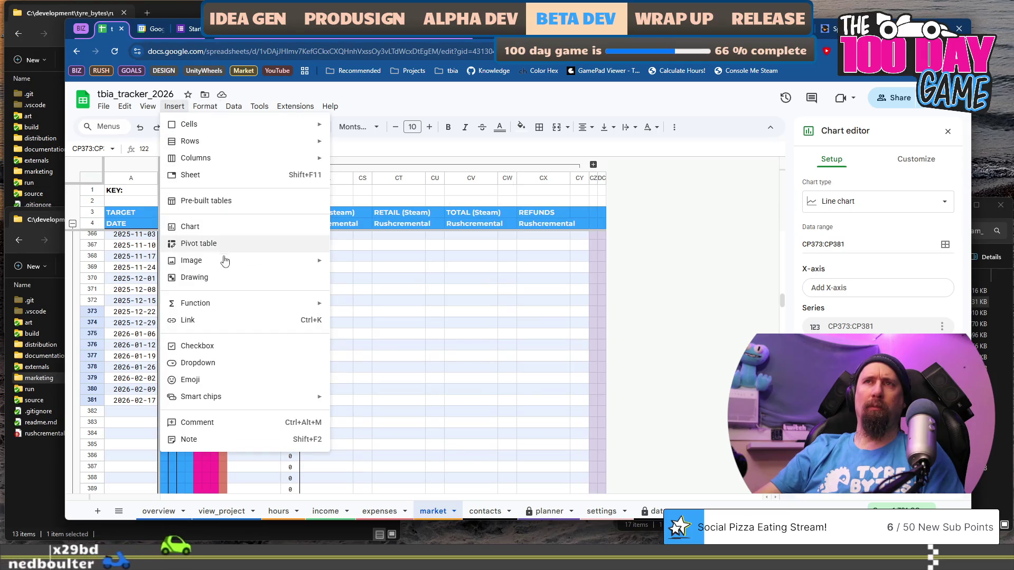
mouse_move(229, 268)
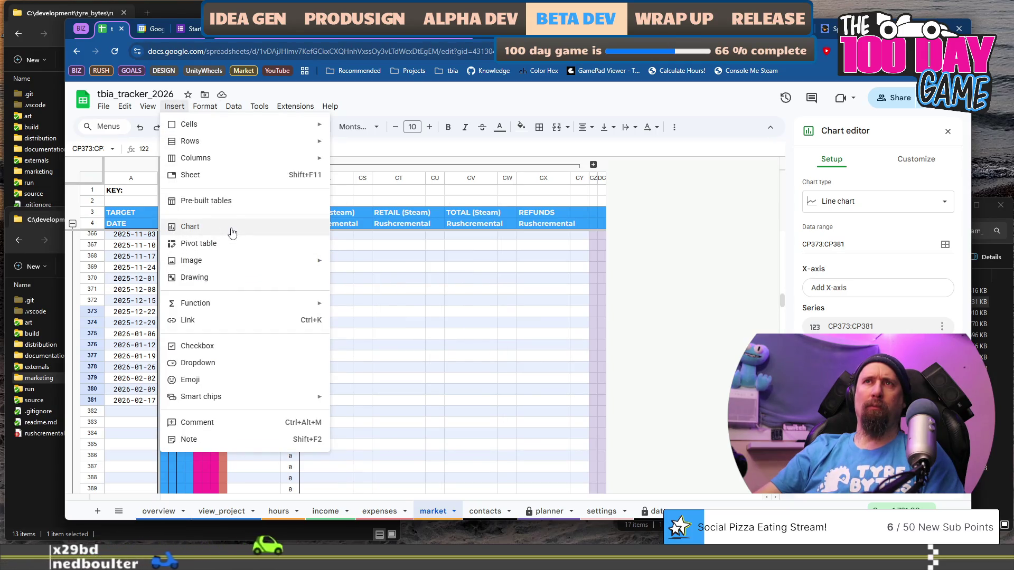
click(471, 323)
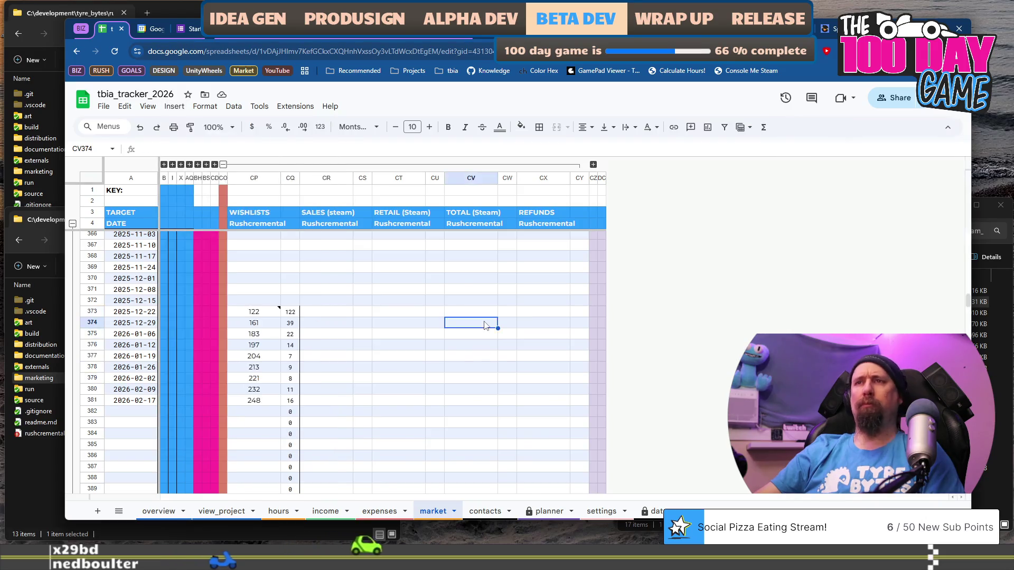
- Select dates A373:A381 together with wishlist values CP373:CP381 for a new chart
click(256, 312)
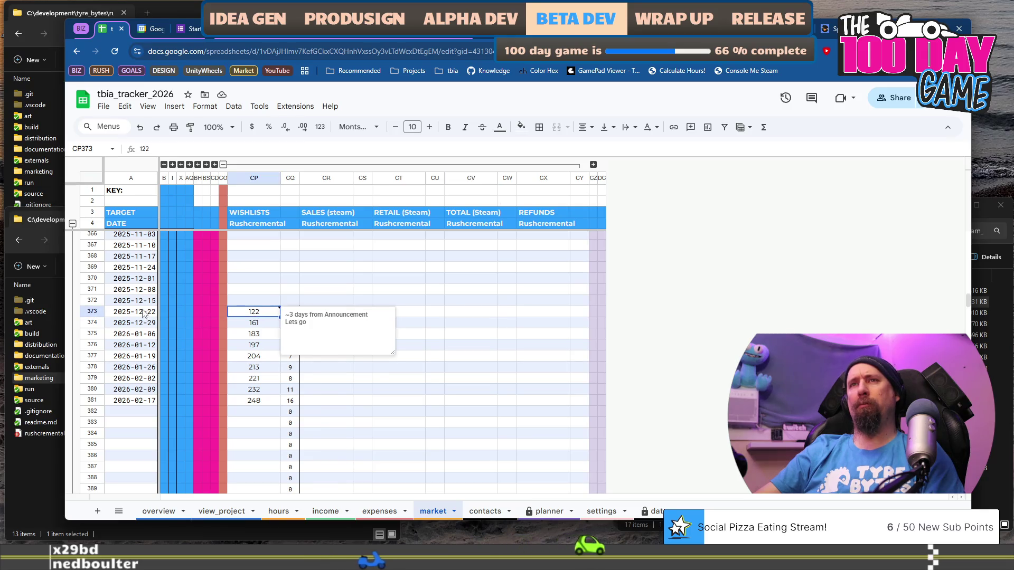
click(134, 311)
shift+click(142, 401)
click(254, 312)
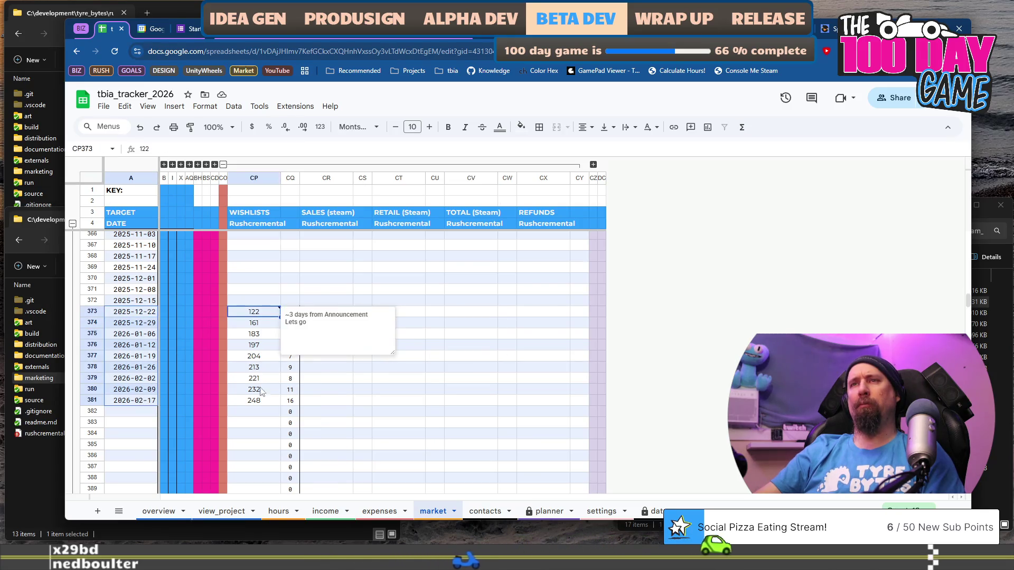
shift+click(262, 404)
click(175, 107)
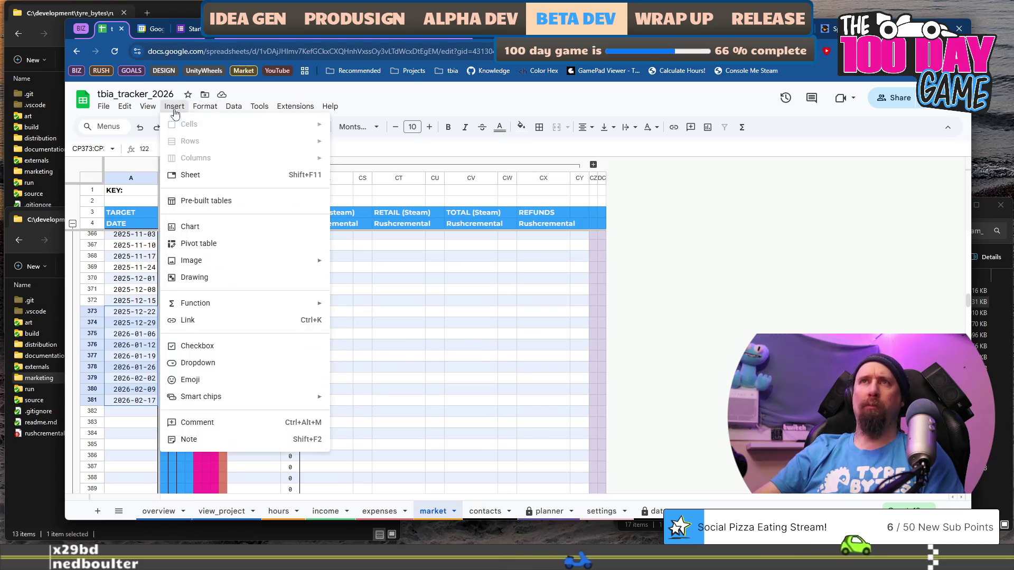
- Chart A373:A381,CP373:CP381 with ranges combined vertically and the type changed to Line chart
click(244, 226)
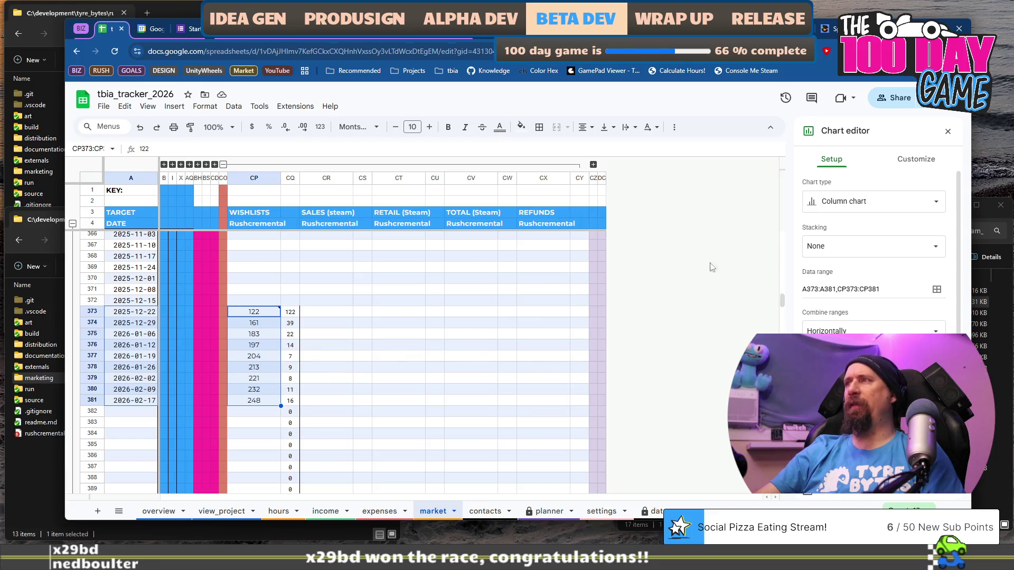
drag(784, 297, 771, 220)
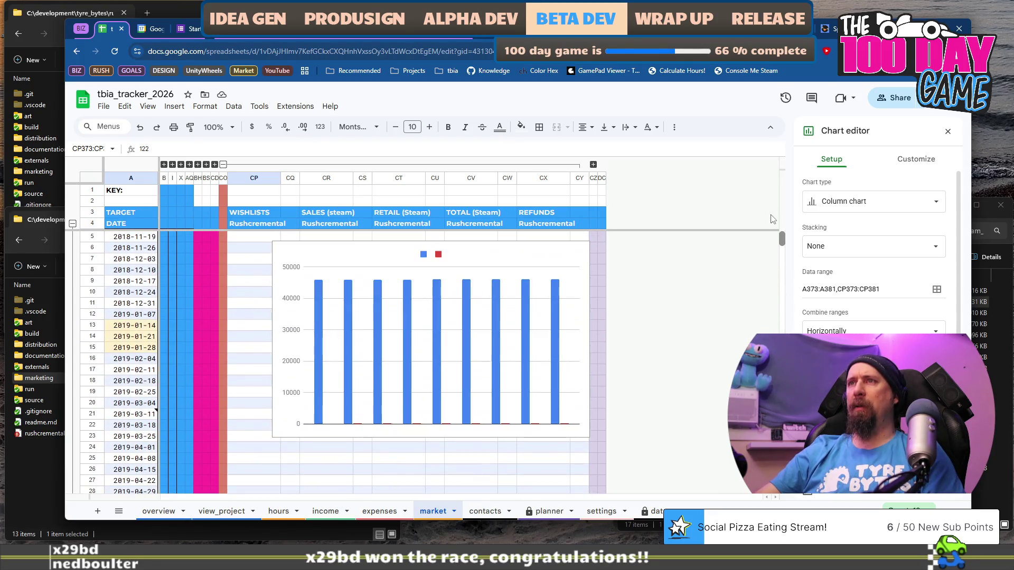
click(429, 346)
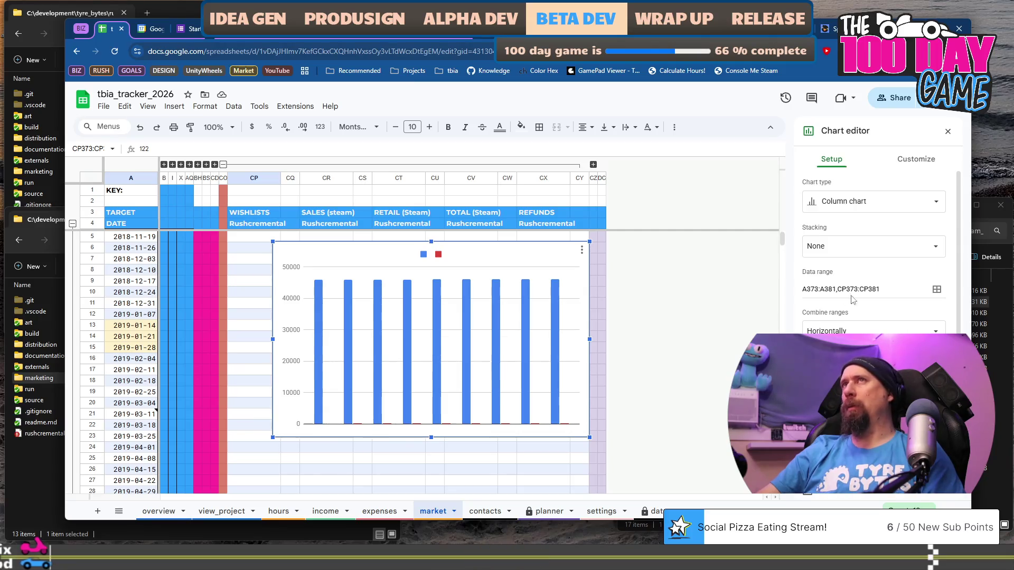
click(913, 329)
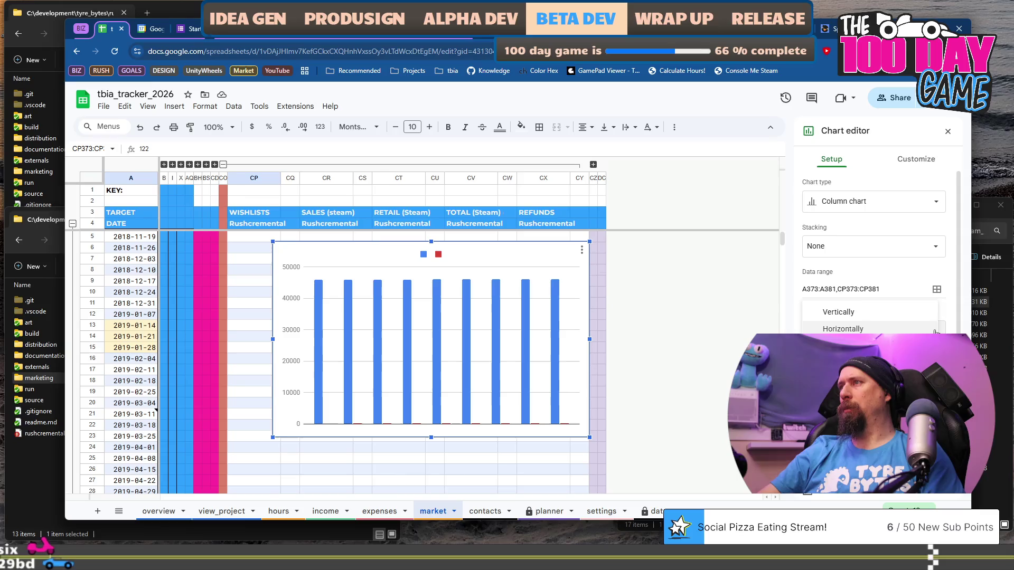
click(914, 312)
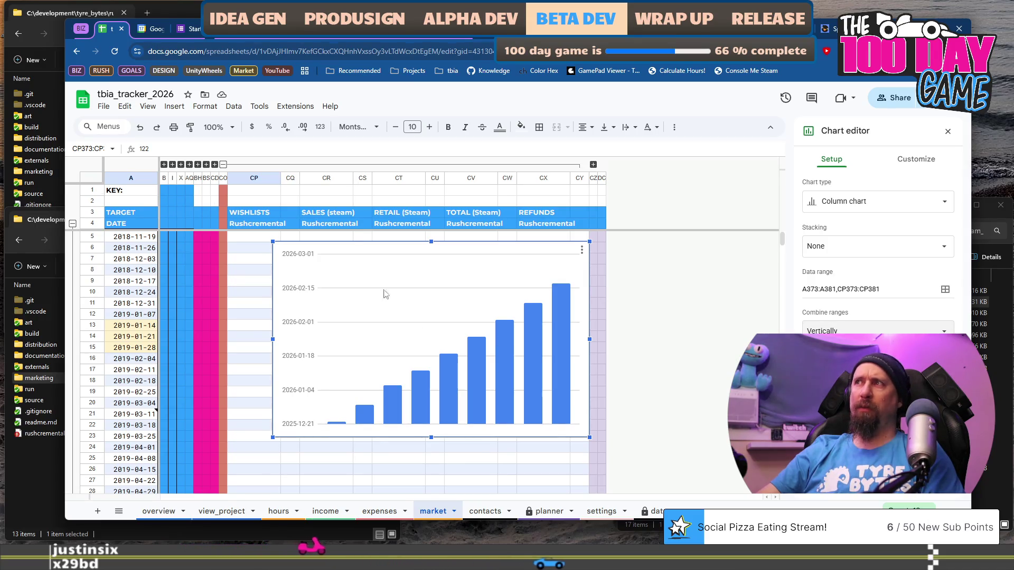
click(882, 204)
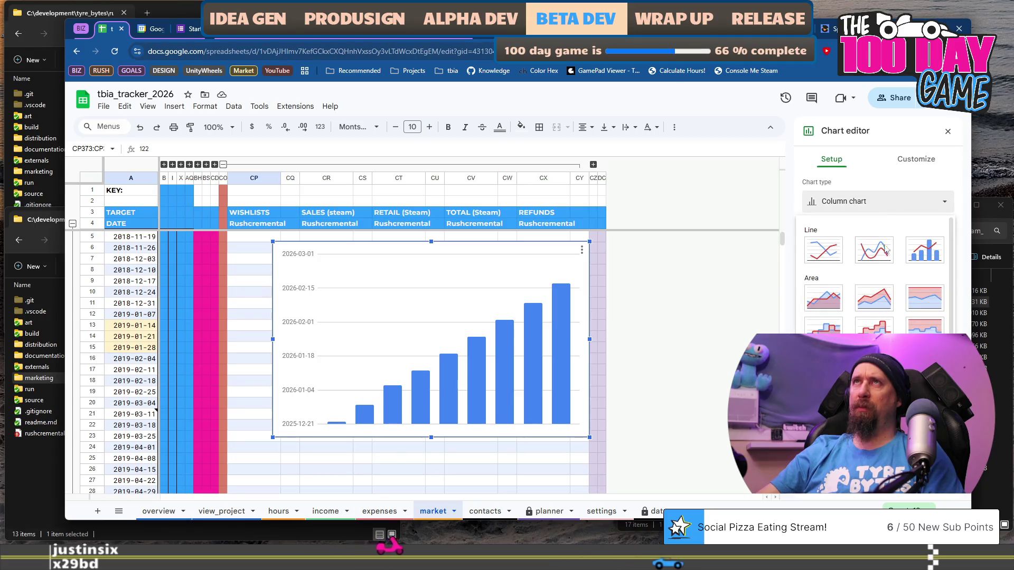
click(830, 253)
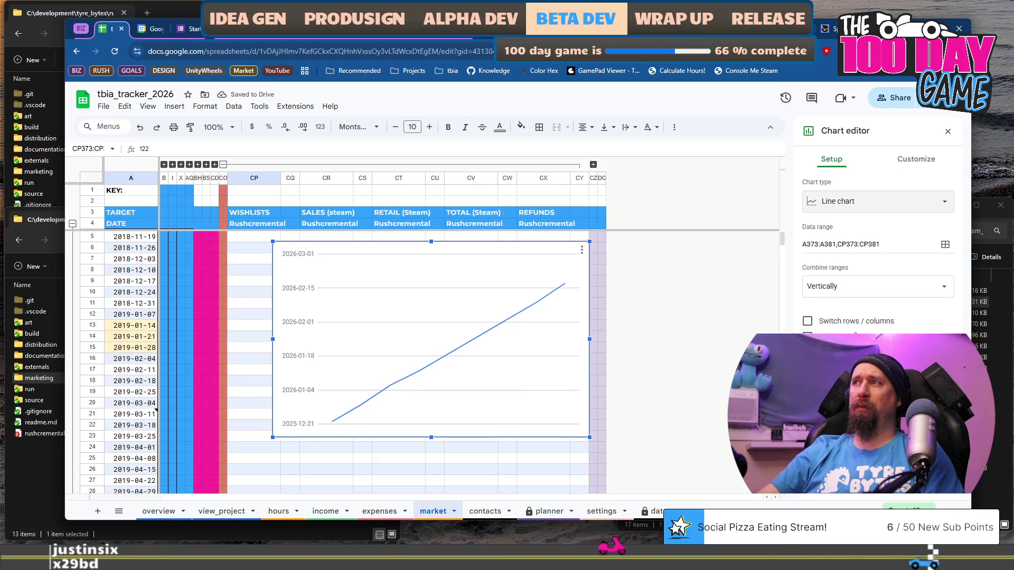
scroll(692, 346, down, 3)
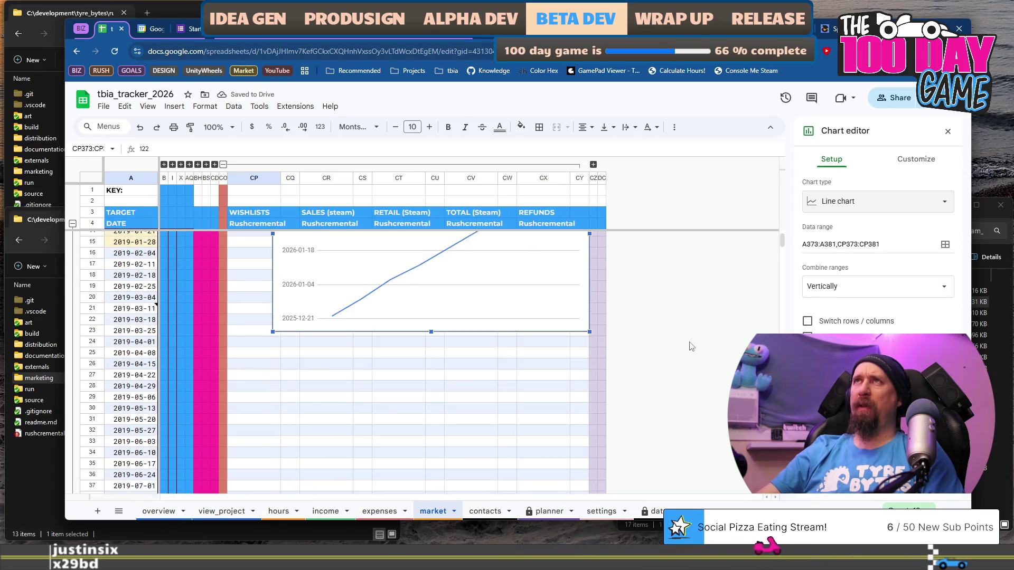
- Drag the Rushcremental wishlist line chart down the market sheet to around row 259
scroll(534, 262, up, 4)
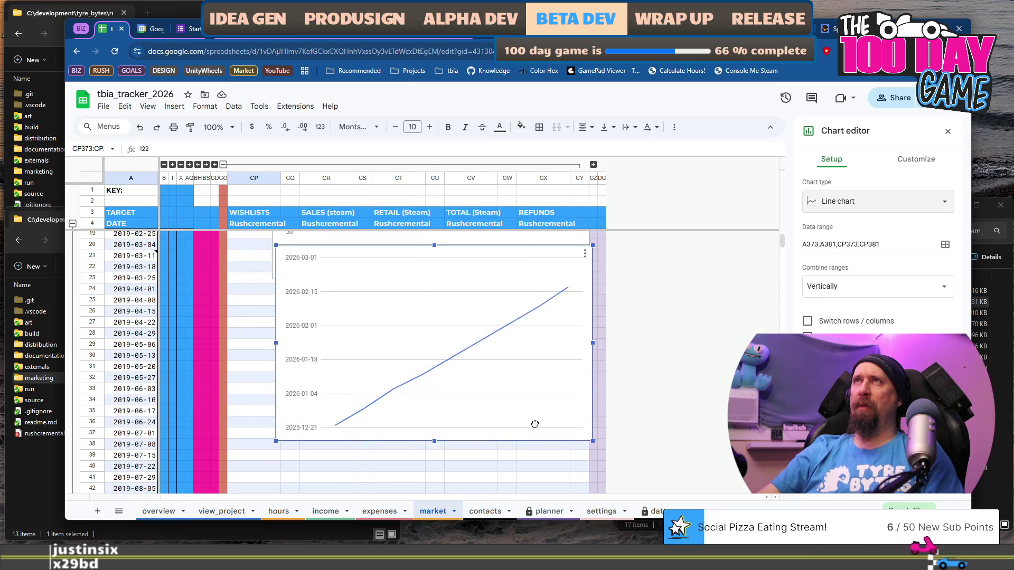
scroll(664, 399, down, 8)
scroll(512, 289, up, 3)
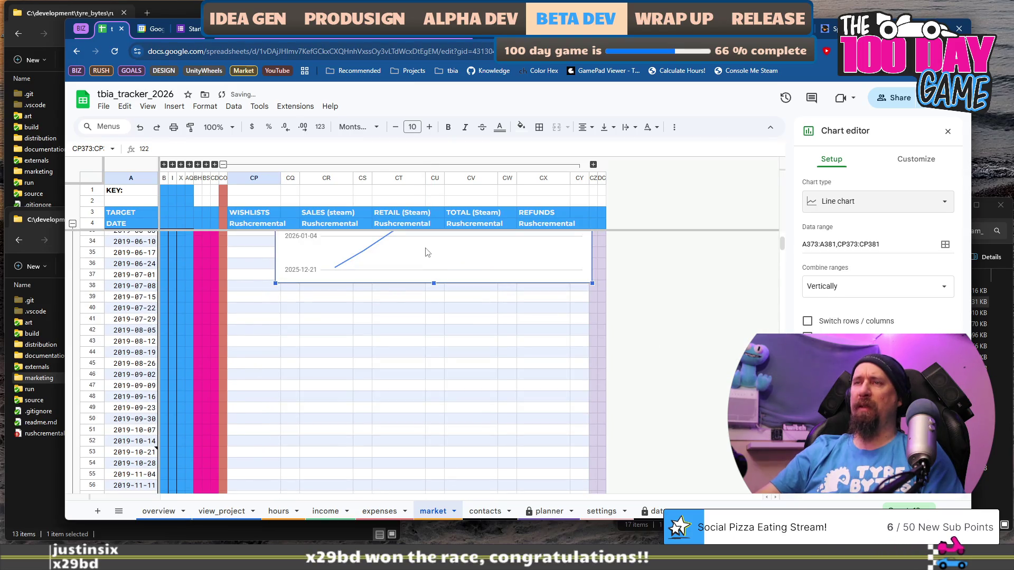
scroll(423, 407, up, 3)
scroll(618, 369, down, 9)
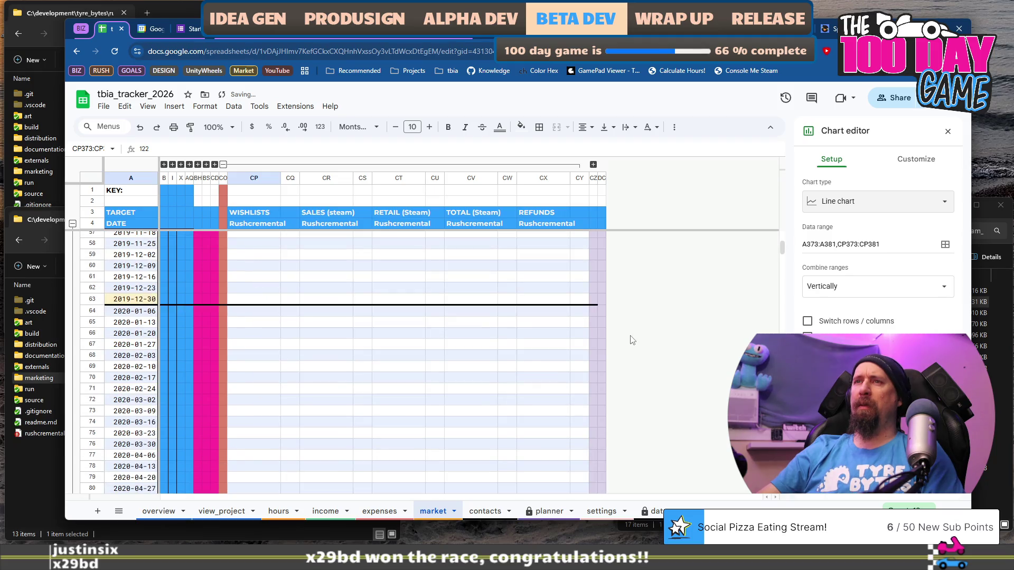
scroll(633, 340, up, 3)
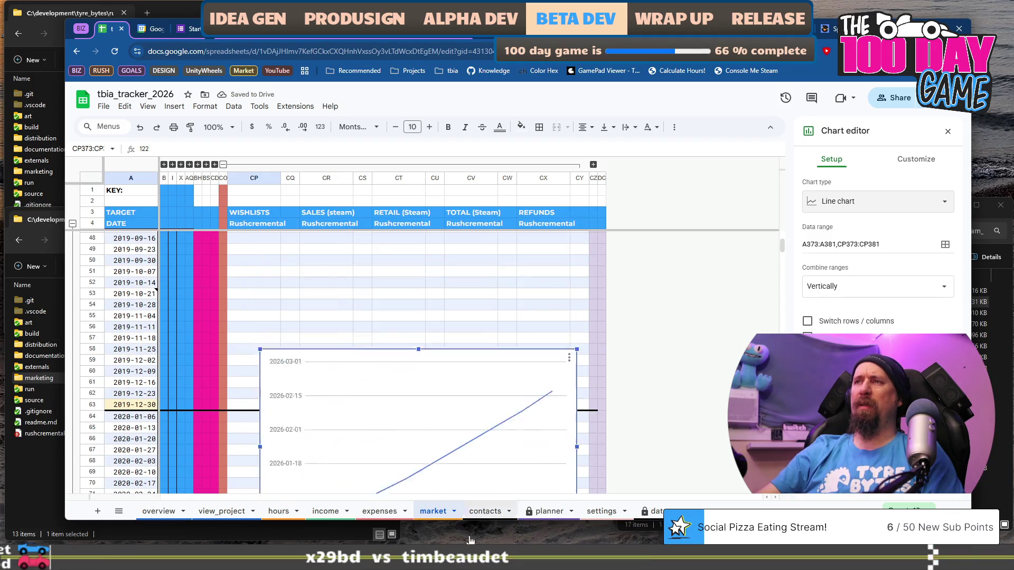
drag(471, 540, 475, 568)
scroll(723, 351, down, 8)
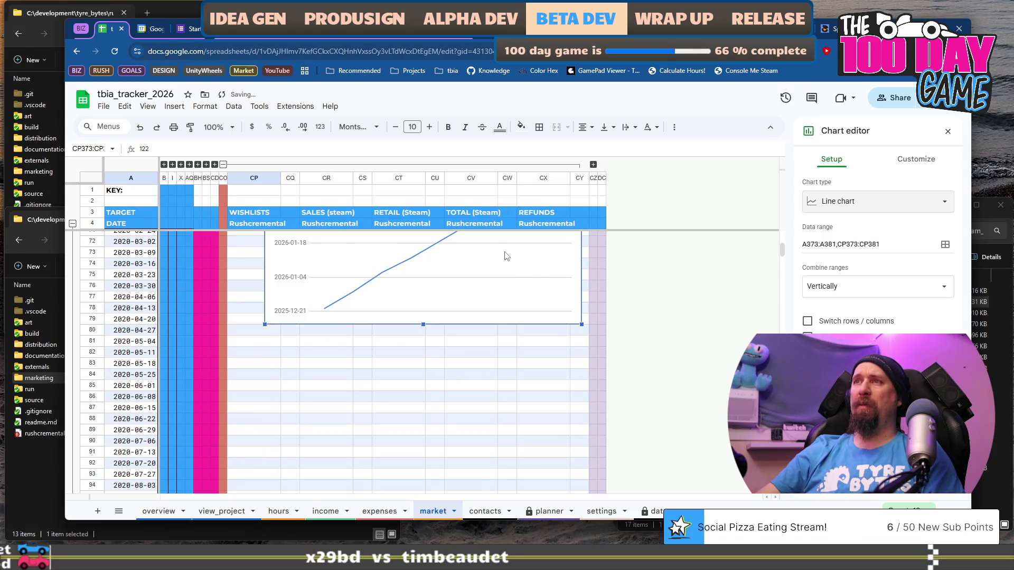
drag(506, 256, 448, 426)
scroll(665, 383, down, 5)
drag(482, 277, 483, 507)
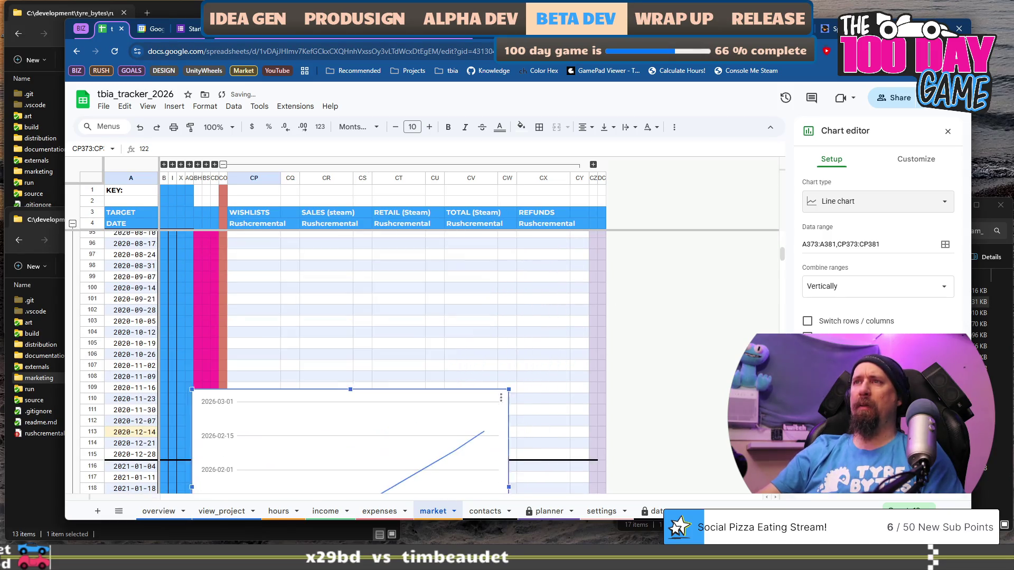
scroll(679, 356, down, 5)
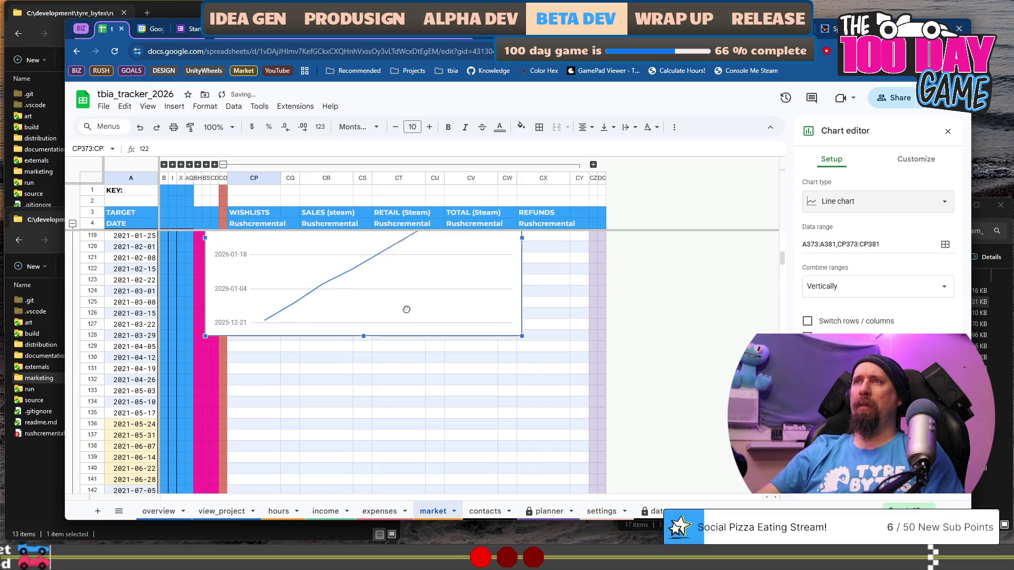
drag(471, 249, 483, 470)
scroll(615, 322, down, 7)
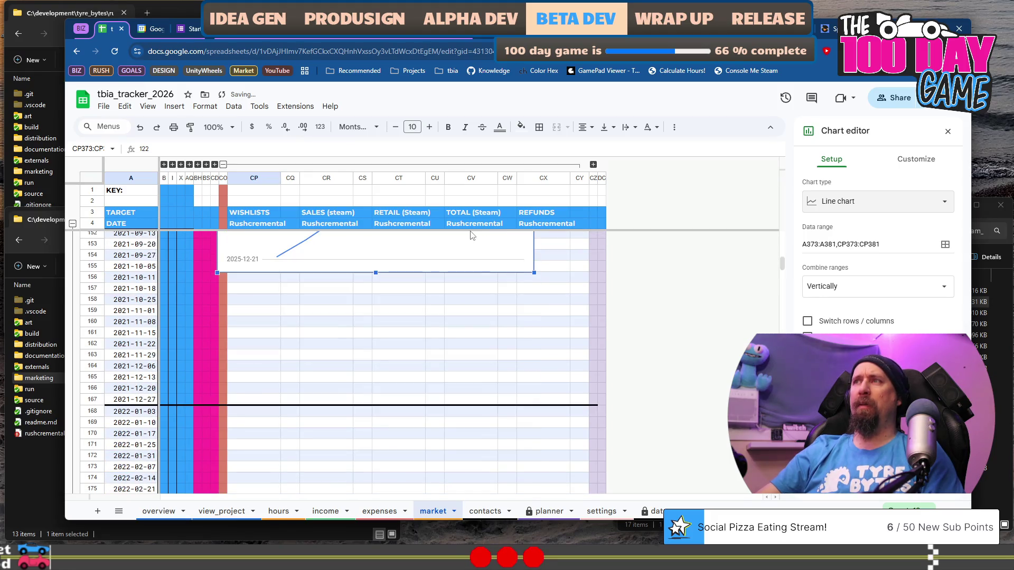
drag(472, 236, 481, 470)
scroll(679, 358, down, 6)
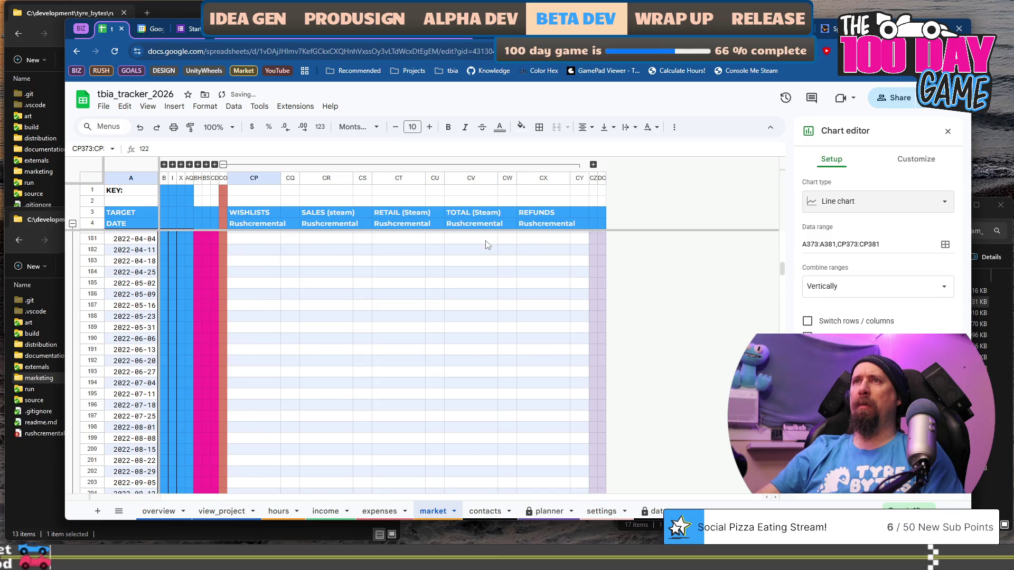
scroll(487, 244, up, 2)
drag(483, 274, 473, 491)
scroll(669, 350, down, 3)
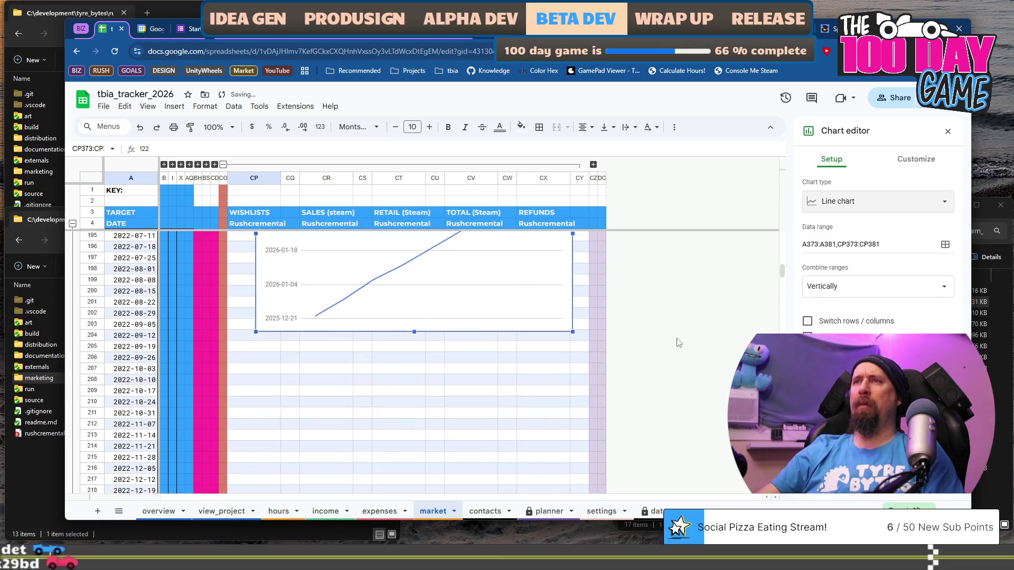
drag(505, 262, 521, 480)
scroll(679, 316, down, 5)
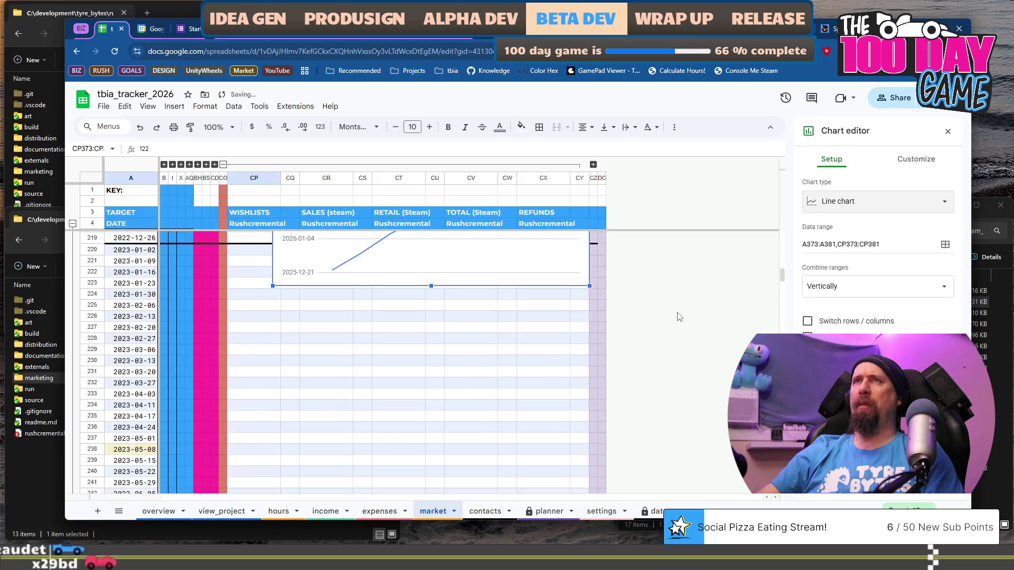
drag(459, 249, 471, 507)
scroll(689, 324, down, 4)
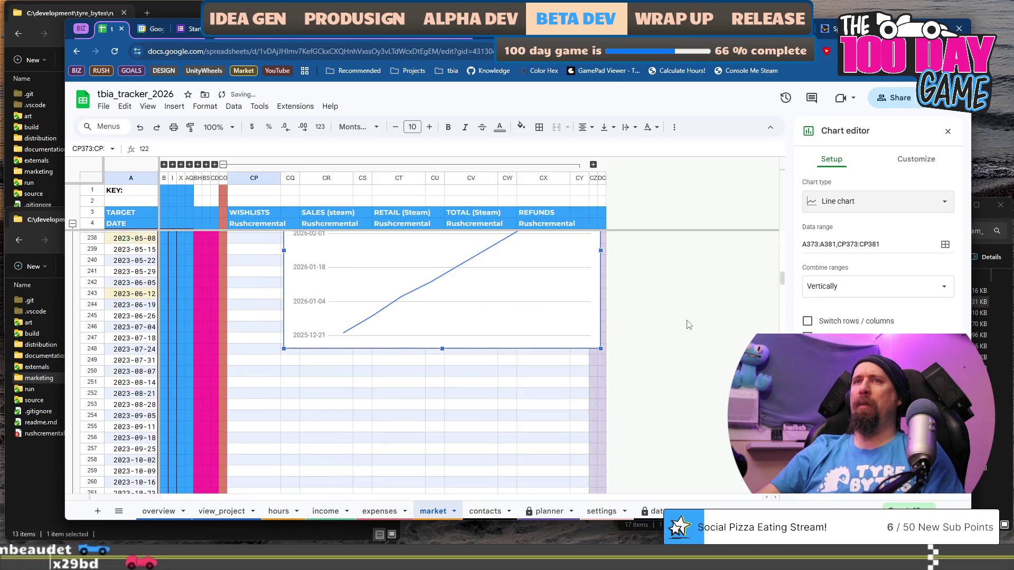
drag(528, 288, 518, 465)
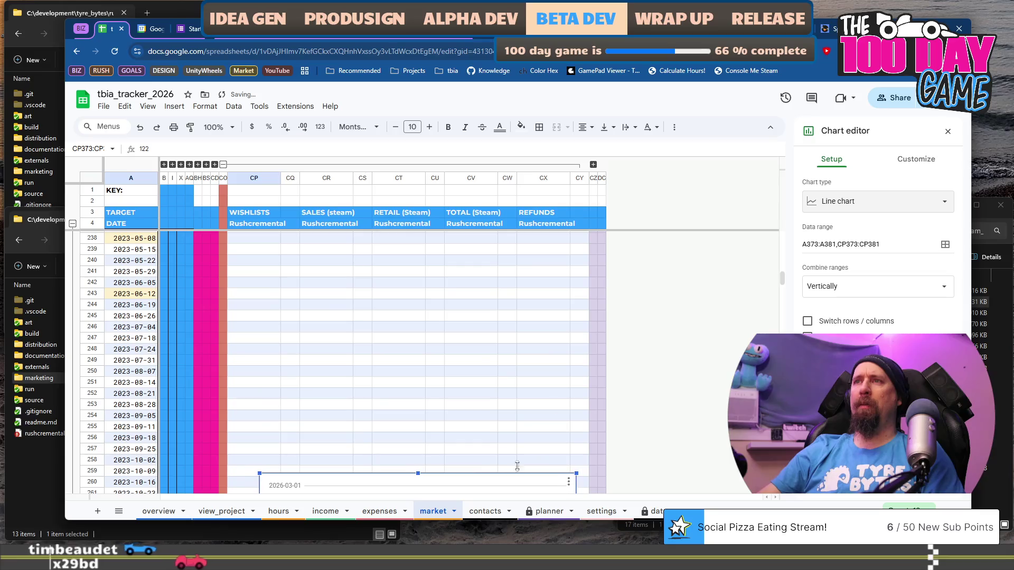
- Move the chart on past row 358 beside the wishlist values, then delete it
scroll(618, 317, down, 4)
scroll(489, 289, down, 3)
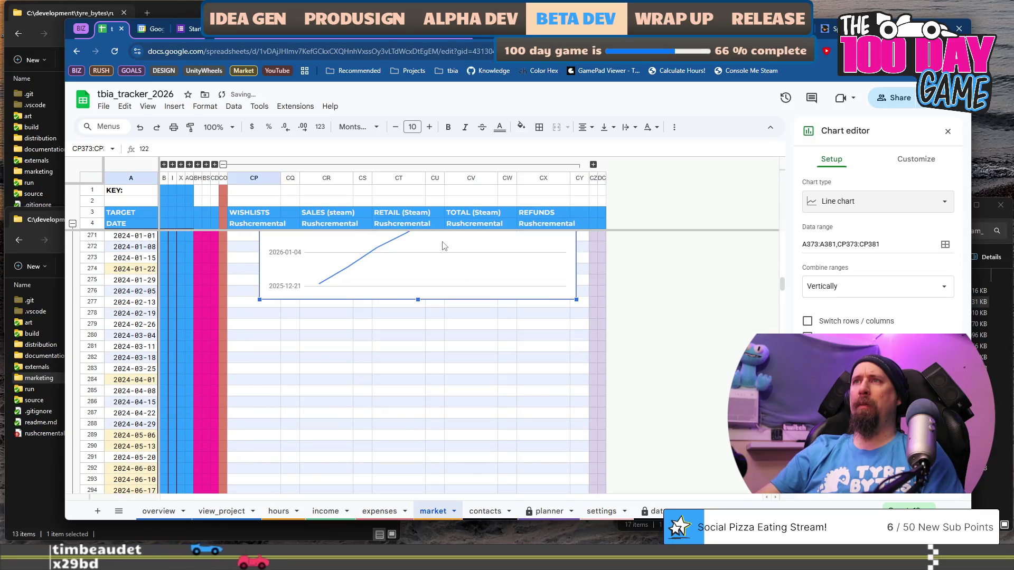
mouse_move(444, 246)
mouse_down()
mouse_move(437, 464)
mouse_move(520, 491)
mouse_up()
scroll(639, 295, down, 5)
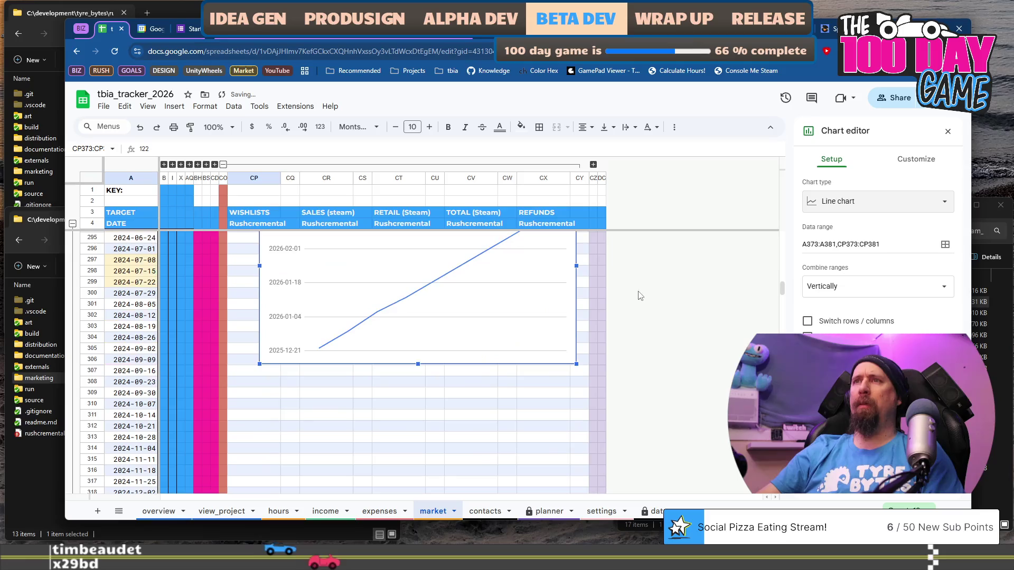
drag(435, 262, 415, 472)
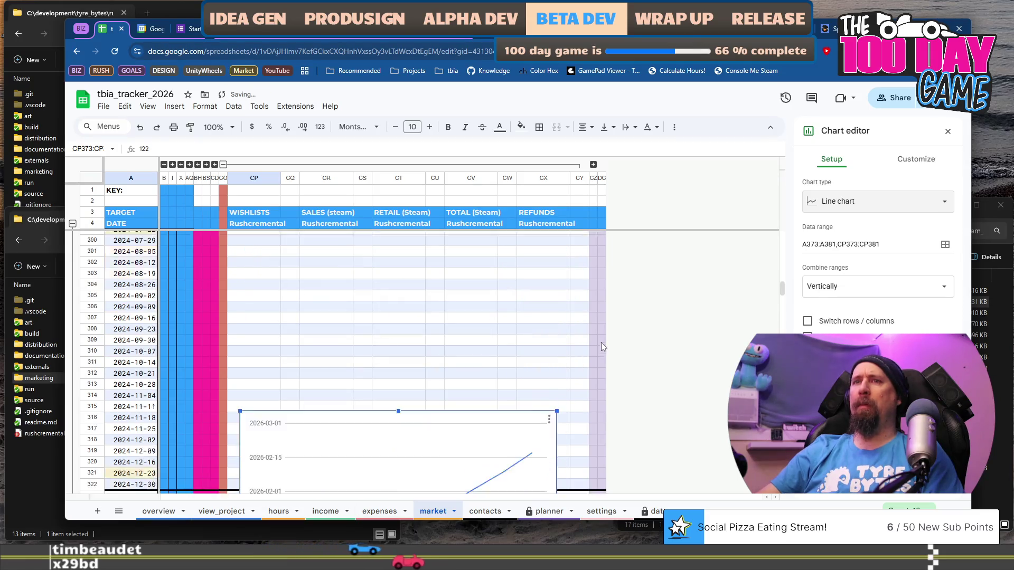
scroll(601, 328, down, 5)
drag(442, 243, 442, 496)
scroll(640, 312, down, 4)
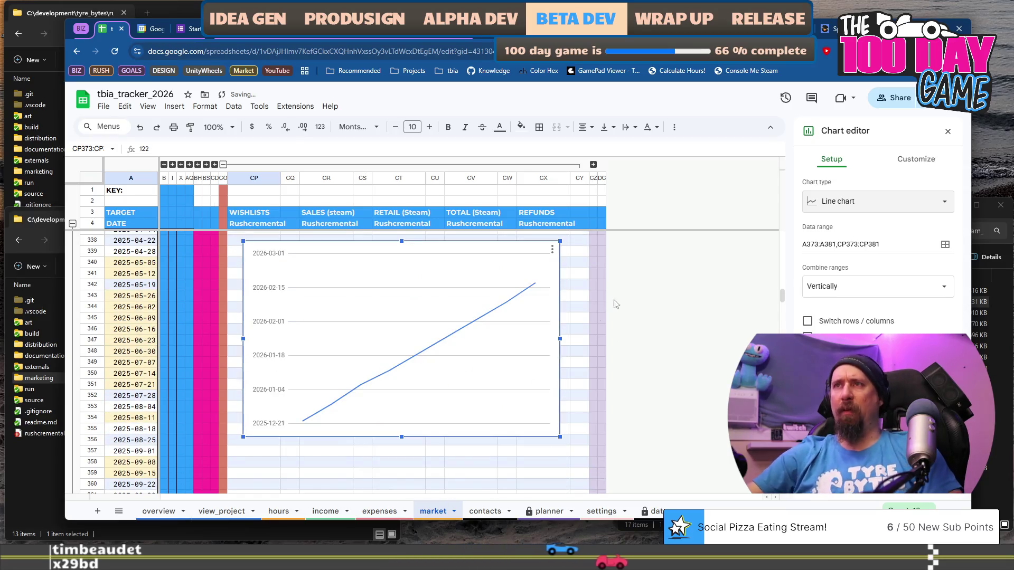
drag(428, 287, 433, 496)
scroll(600, 328, down, 6)
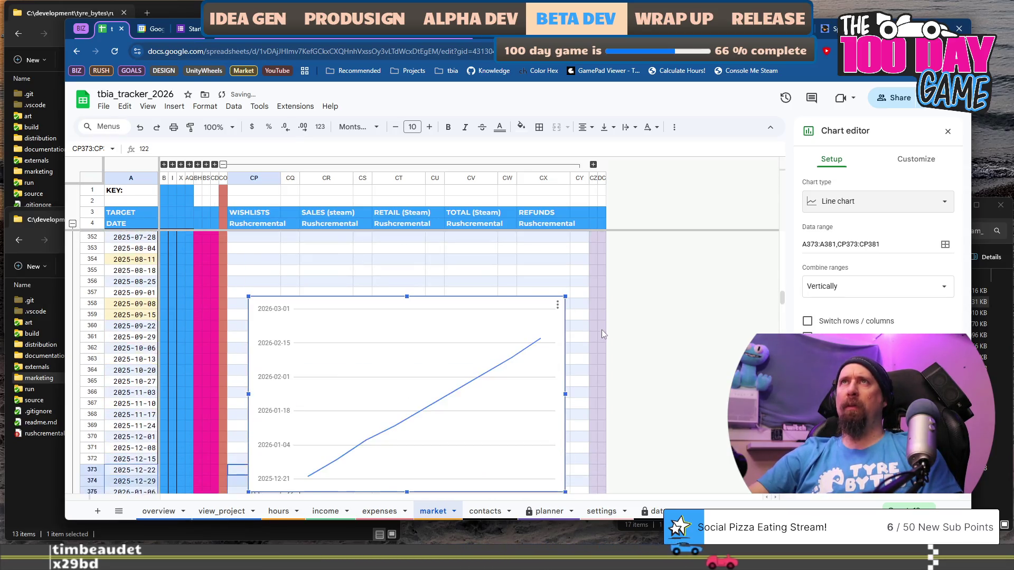
mouse_move(434, 326)
mouse_down()
mouse_move(463, 350)
mouse_move(474, 421)
mouse_up()
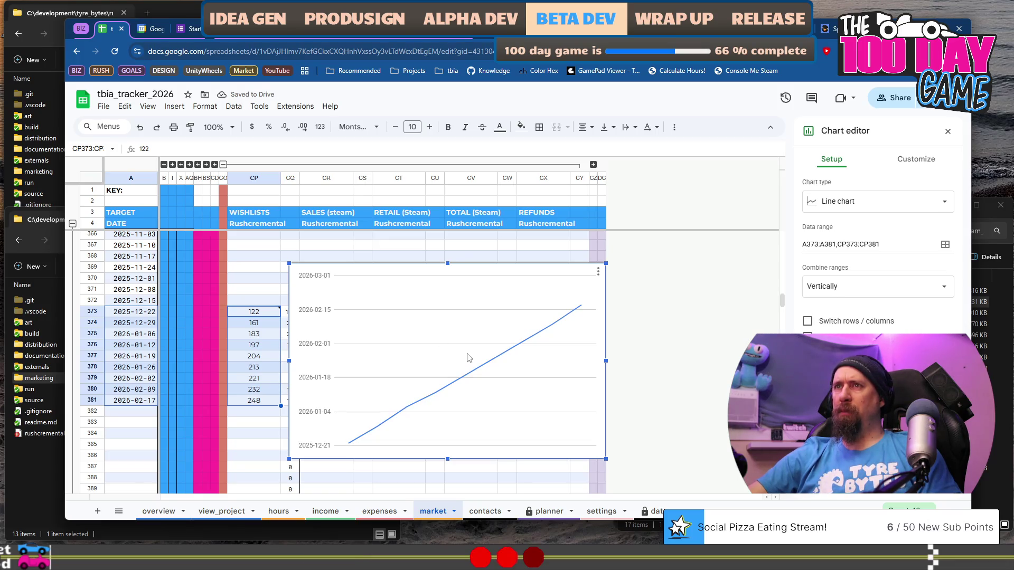
key(Delete)
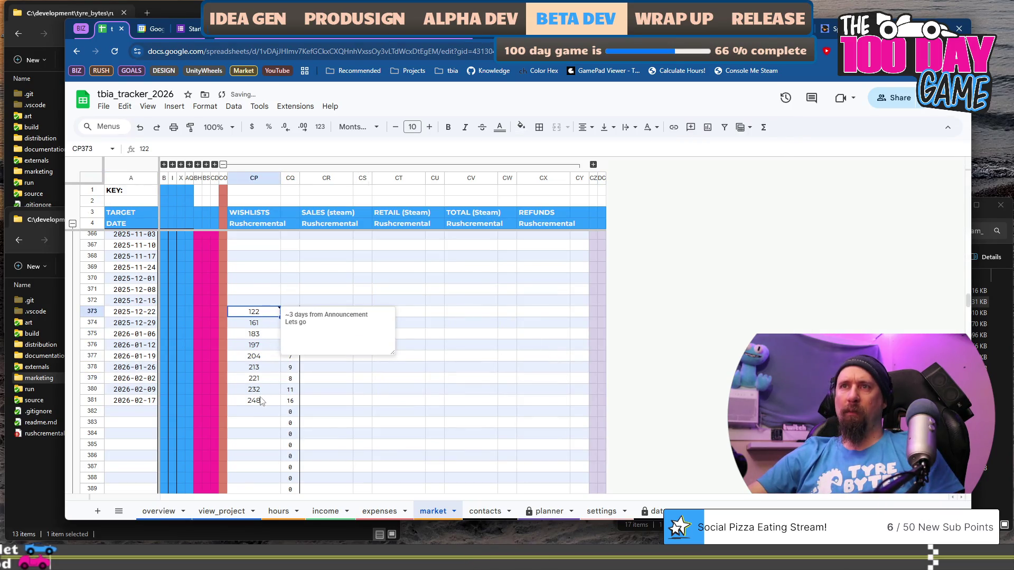
- Insert a line chart of the Rushcremental wishlist values in CP373:CP381 and review it
click(175, 106)
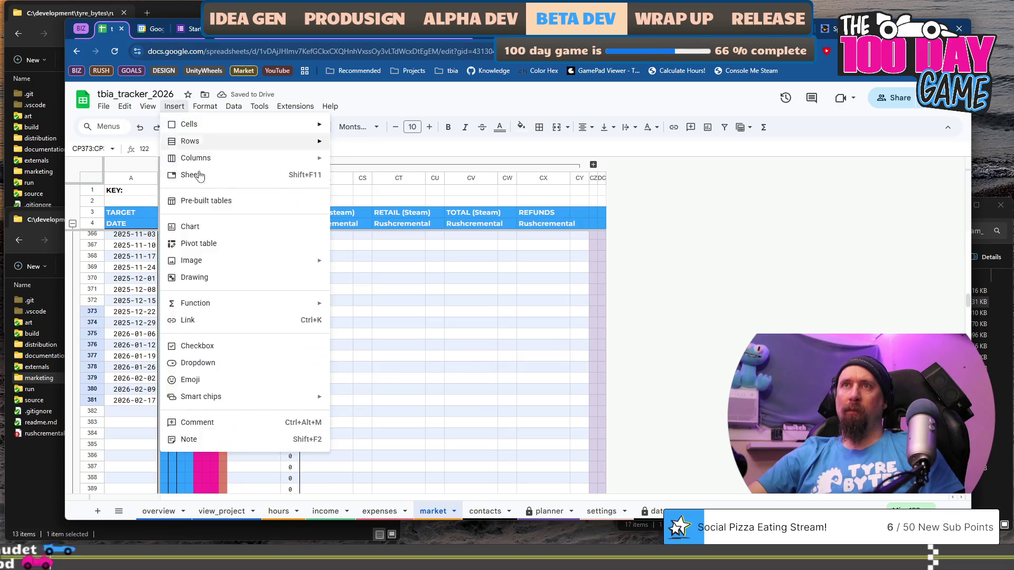
click(226, 235)
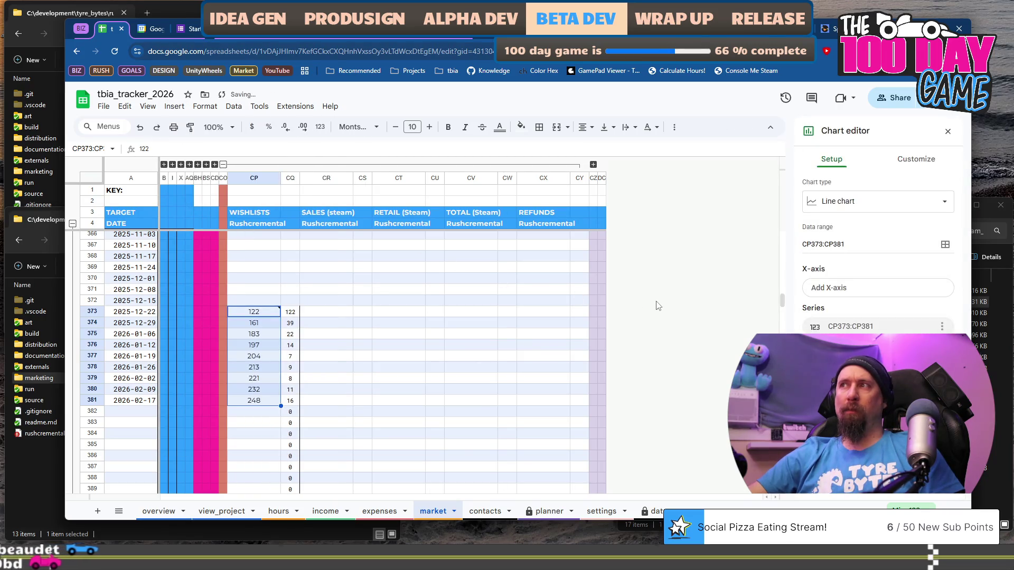
scroll(658, 306, up, 20)
scroll(659, 307, up, 20)
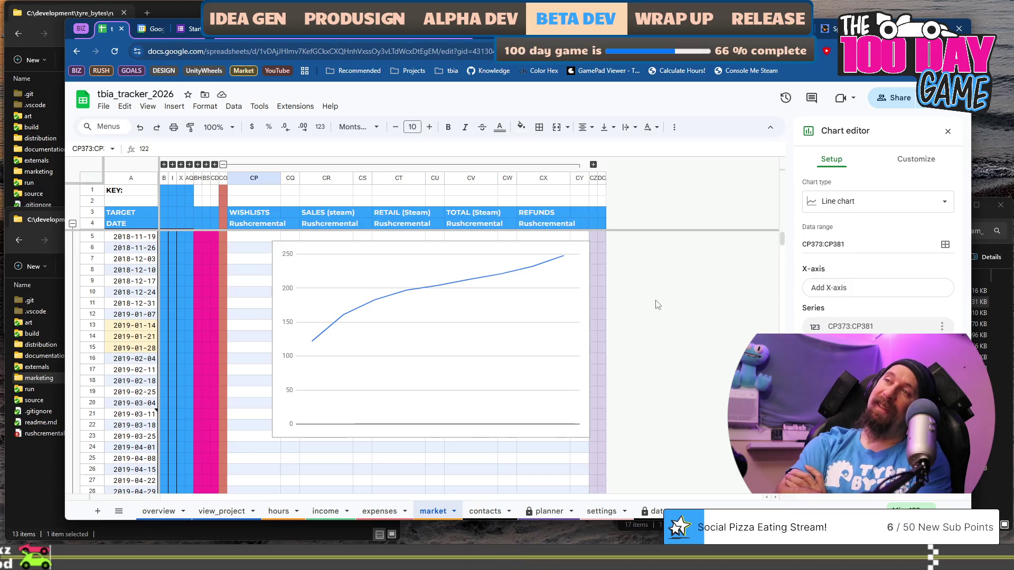
- Delete the new wishlist chart so the wishlist values are uncovered again
click(432, 330)
key(Escape)
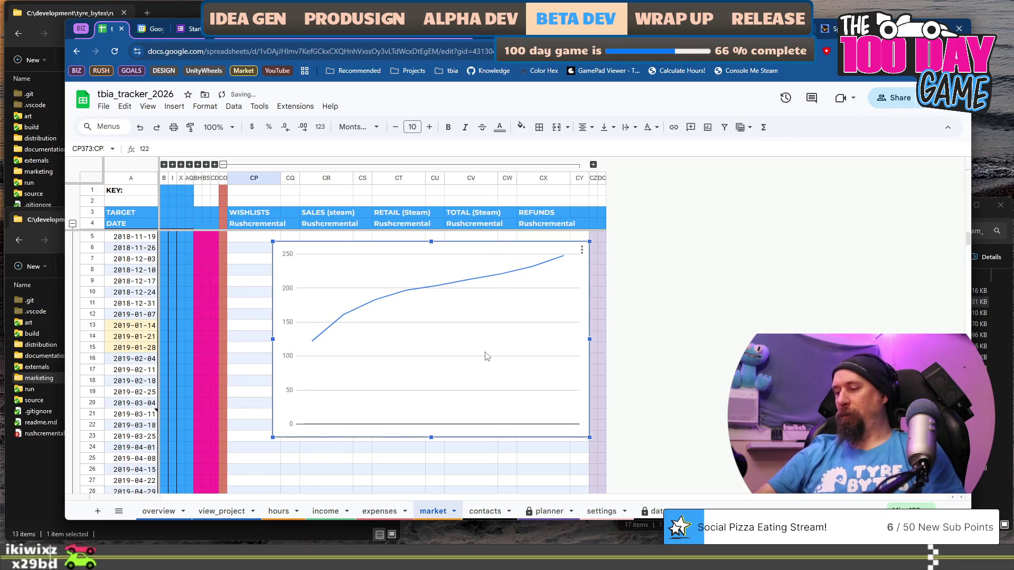
key(Delete)
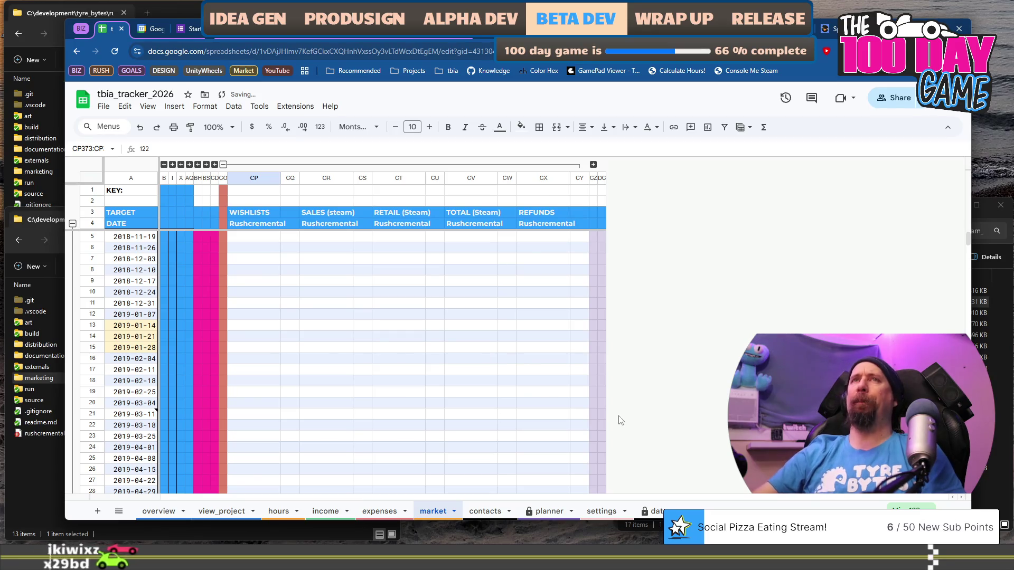
scroll(628, 407, down, 15)
scroll(629, 398, down, 20)
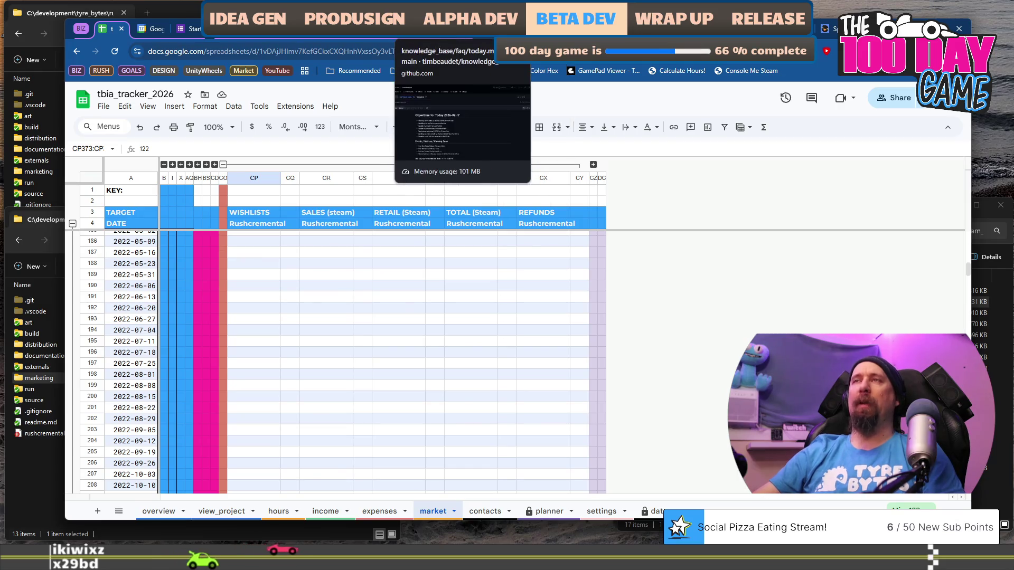
click(417, 28)
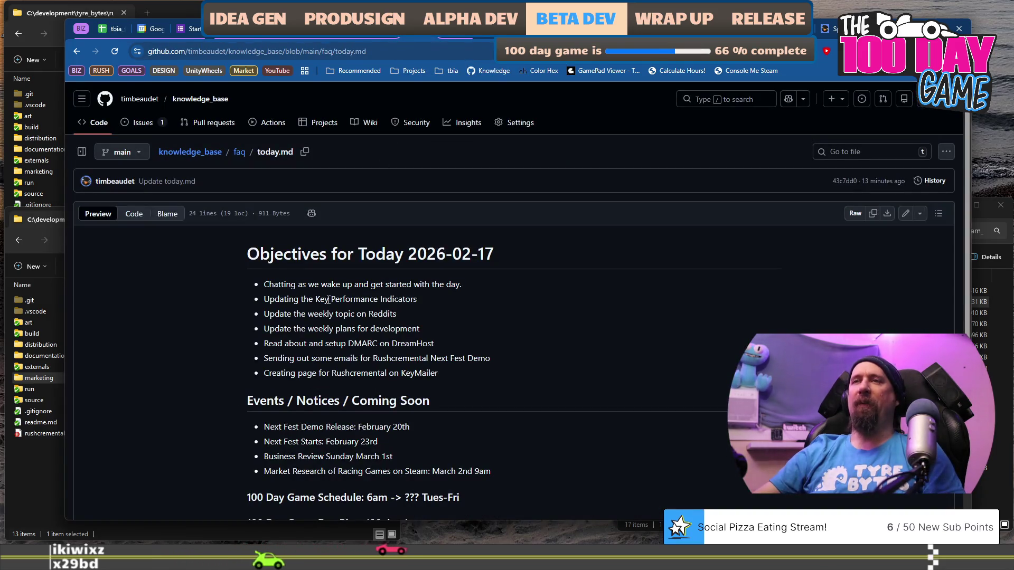
drag(258, 294, 390, 311)
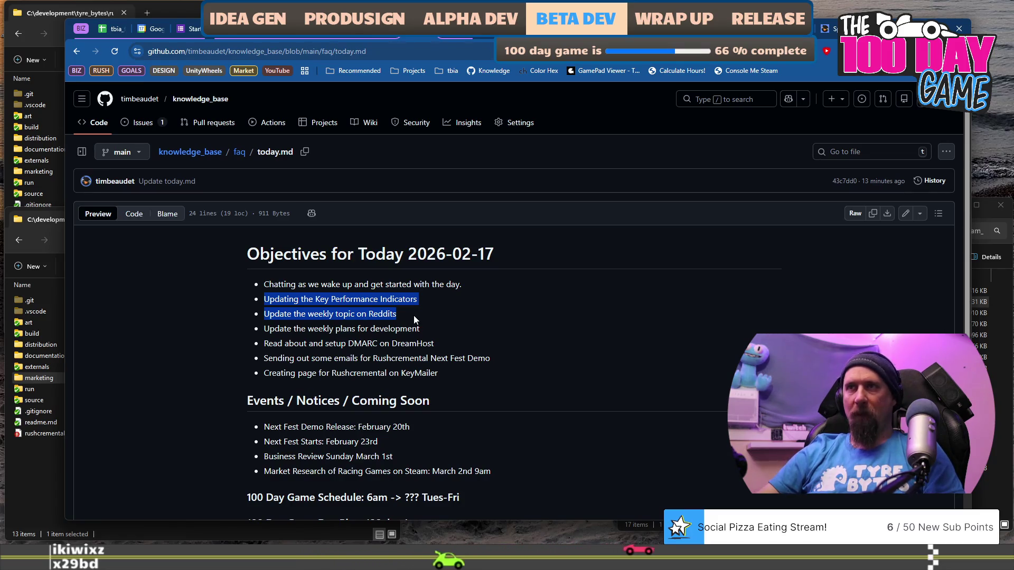
click(414, 315)
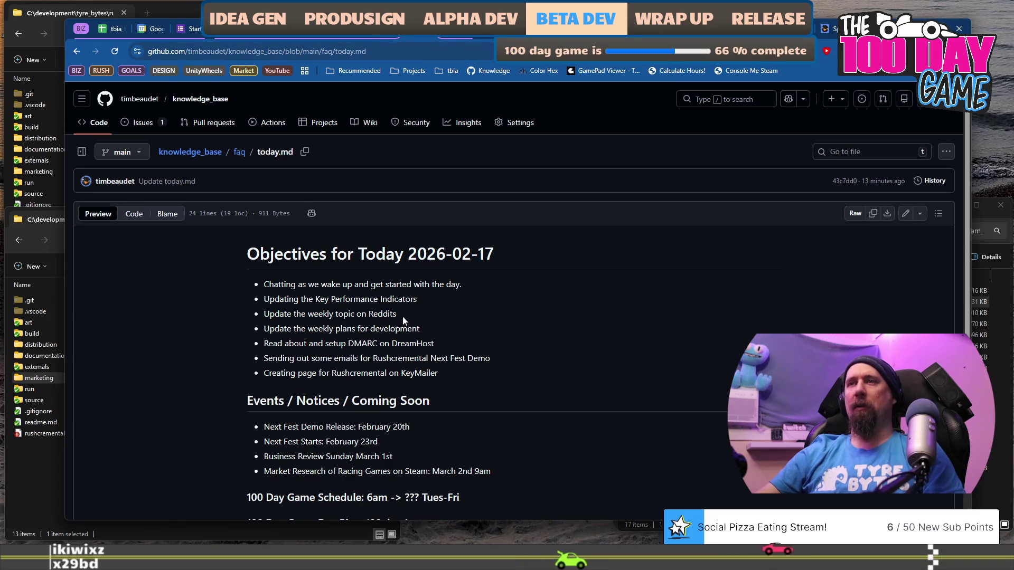
click(112, 31)
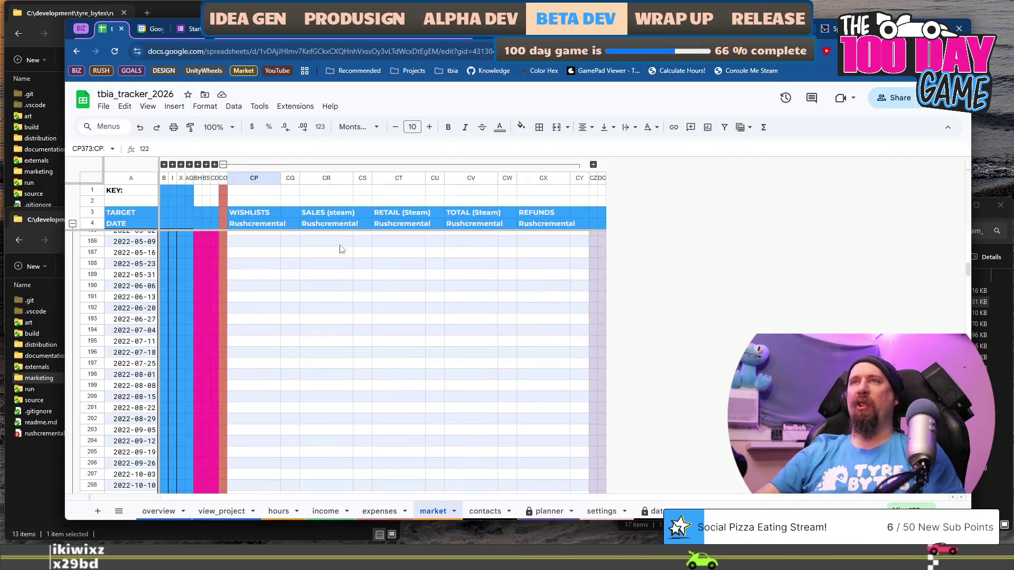
- Collapse the Rushcremental CP–CY columns, expand ShadowGhost DA:DB, and select DA381 on the 2026-02-17 row
scroll(275, 317, down, 20)
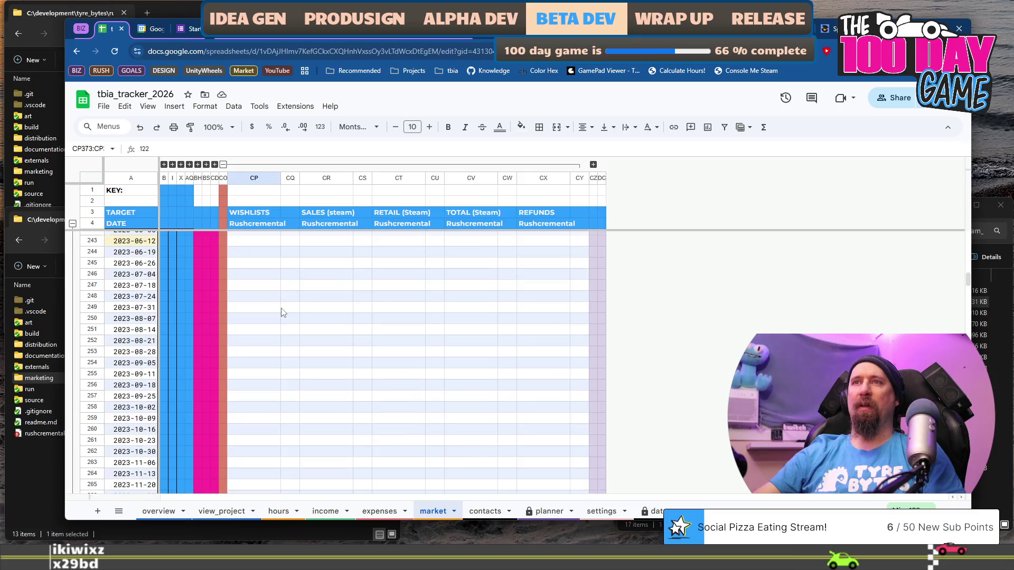
scroll(268, 323, up, 6)
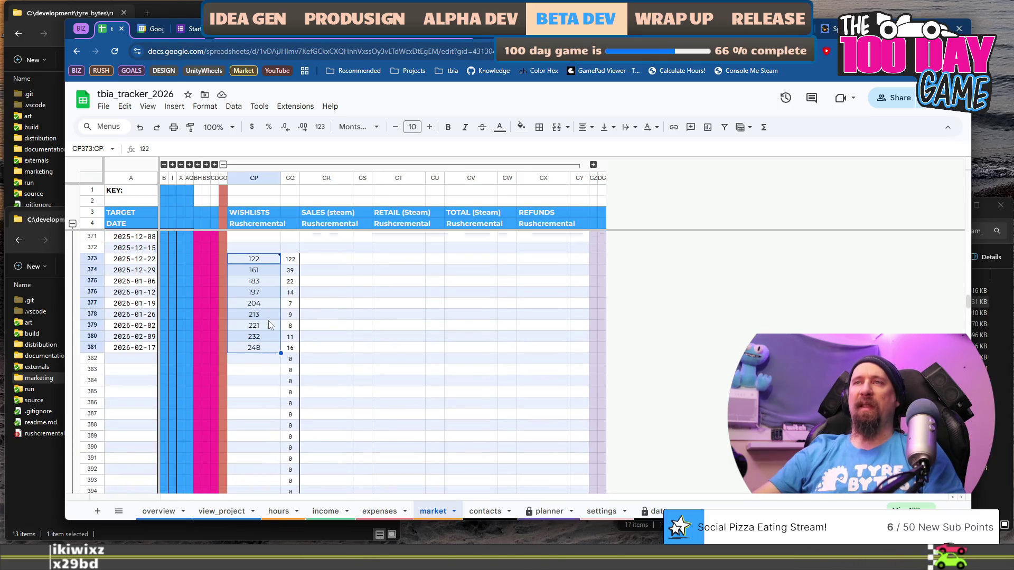
click(264, 359)
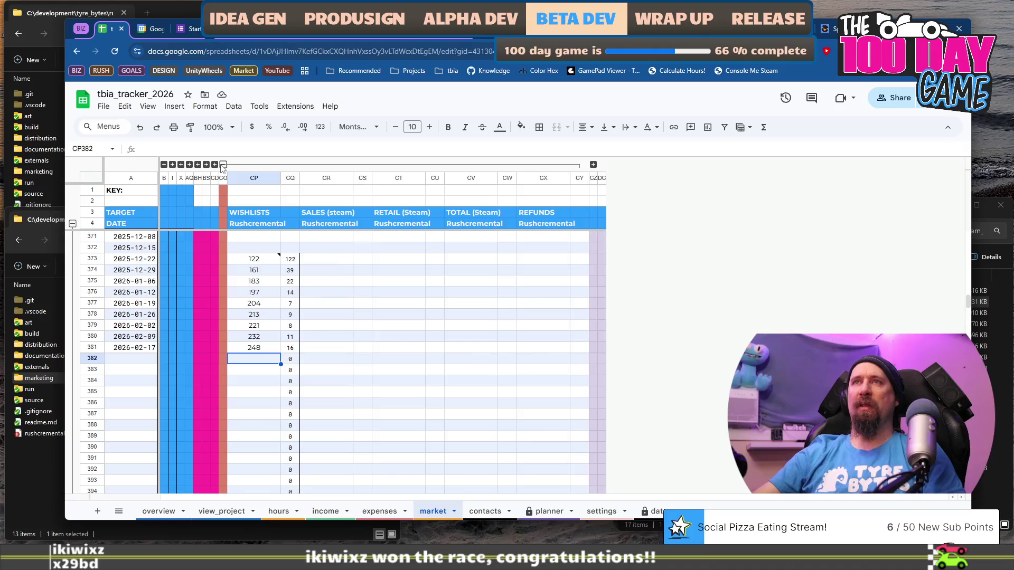
click(223, 164)
click(232, 164)
click(270, 359)
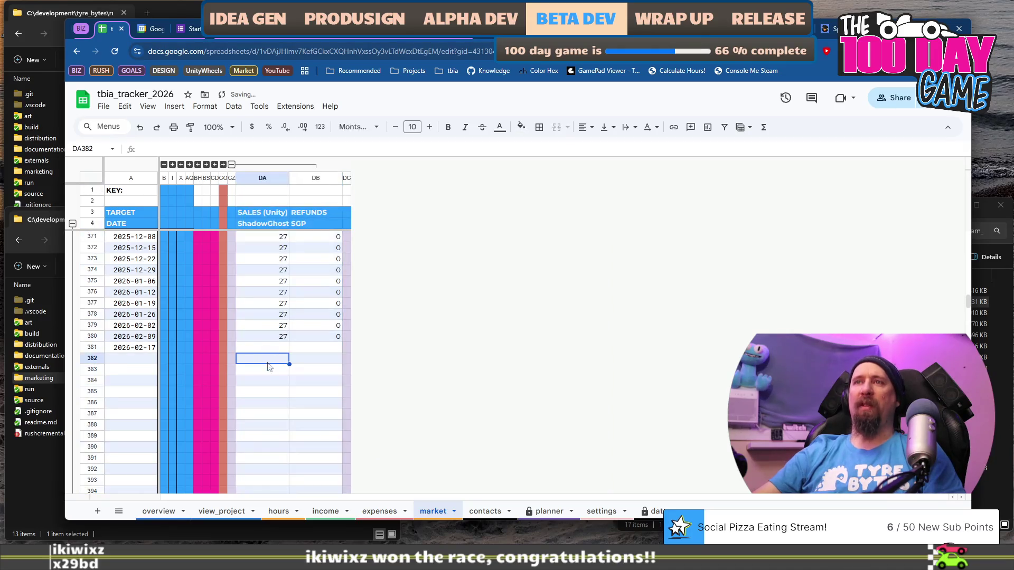
click(272, 348)
scroll(273, 350, up, 10)
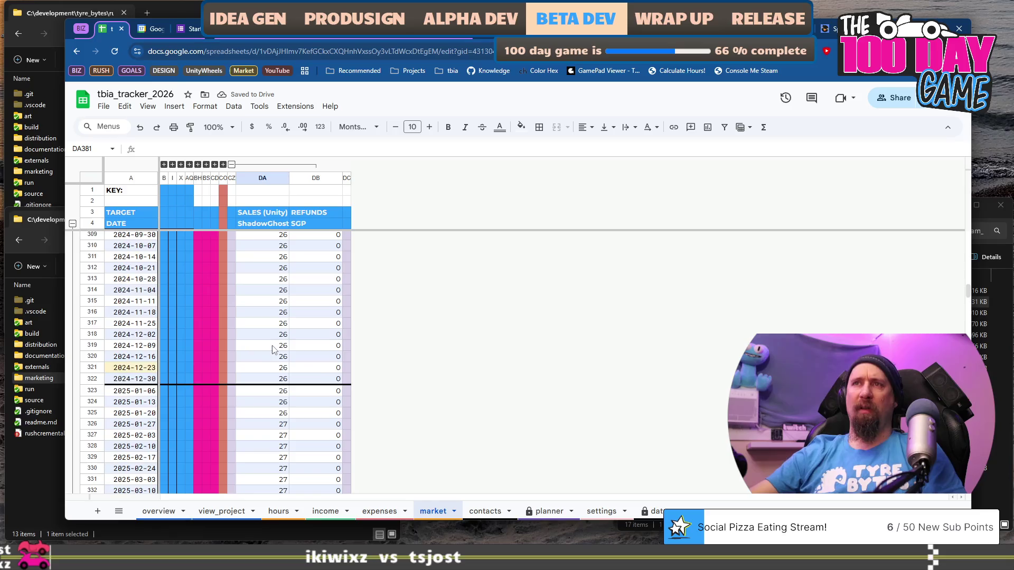
scroll(273, 349, down, 10)
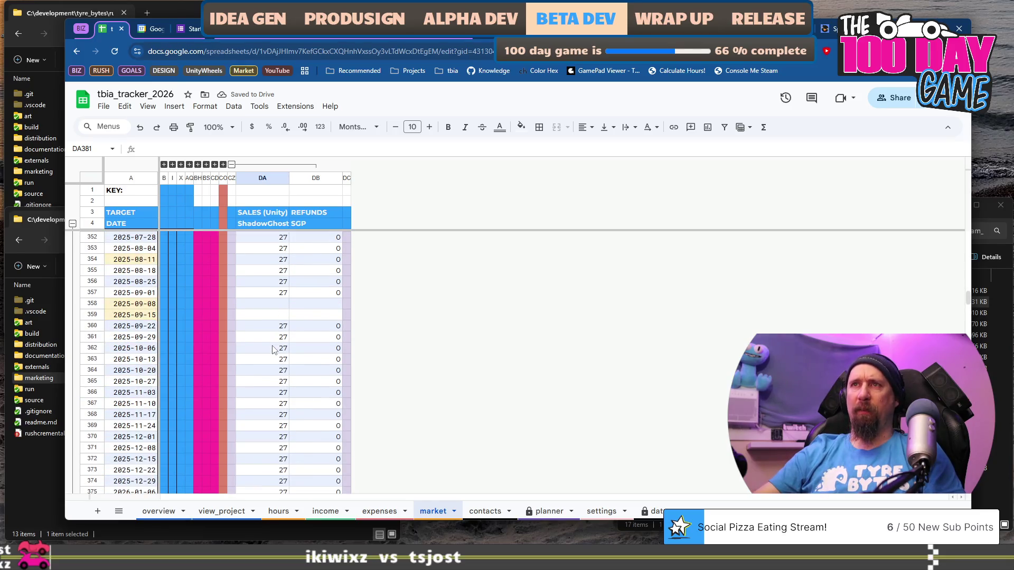
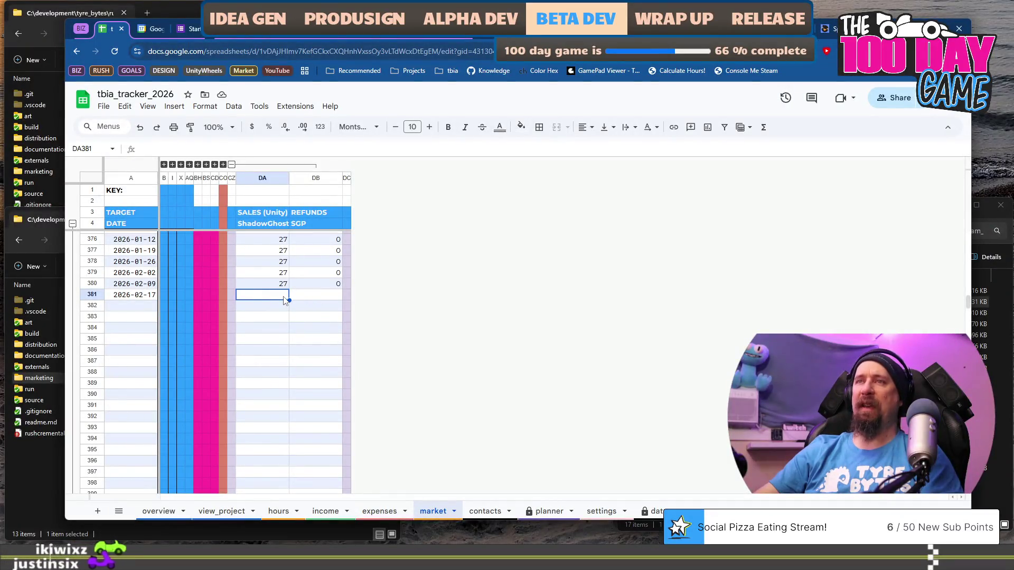
- Enter 27 Unity sales and 0 refunds in DA381–DB381, then collapse the CZ–DB column group
text(27)
key(Tab)
text(0)
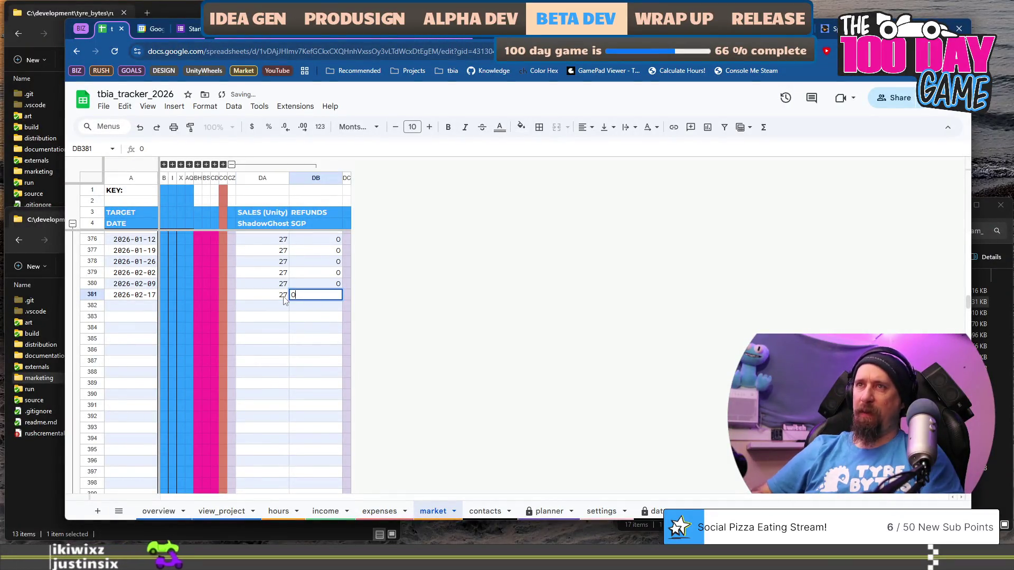
key(Return)
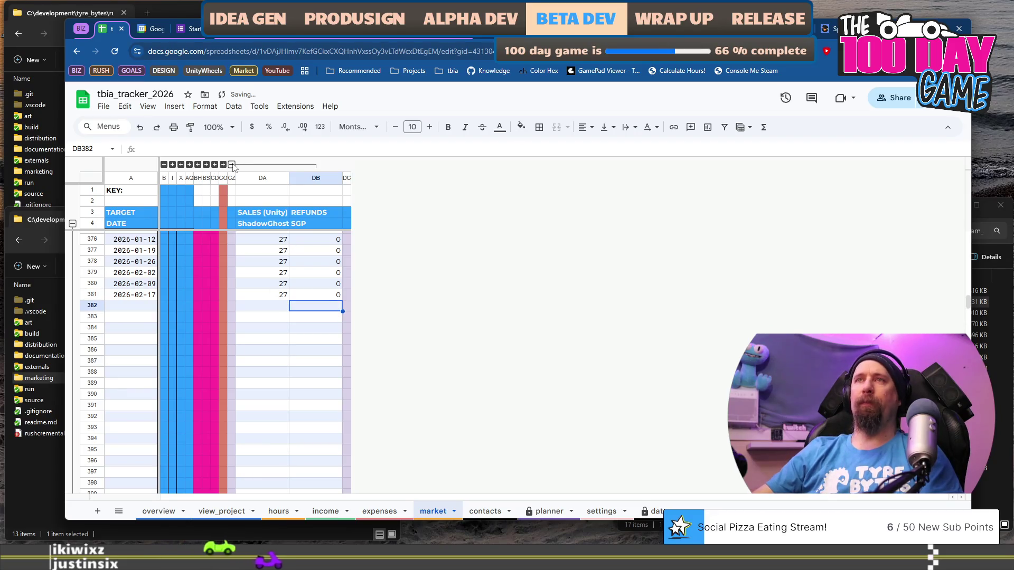
click(231, 164)
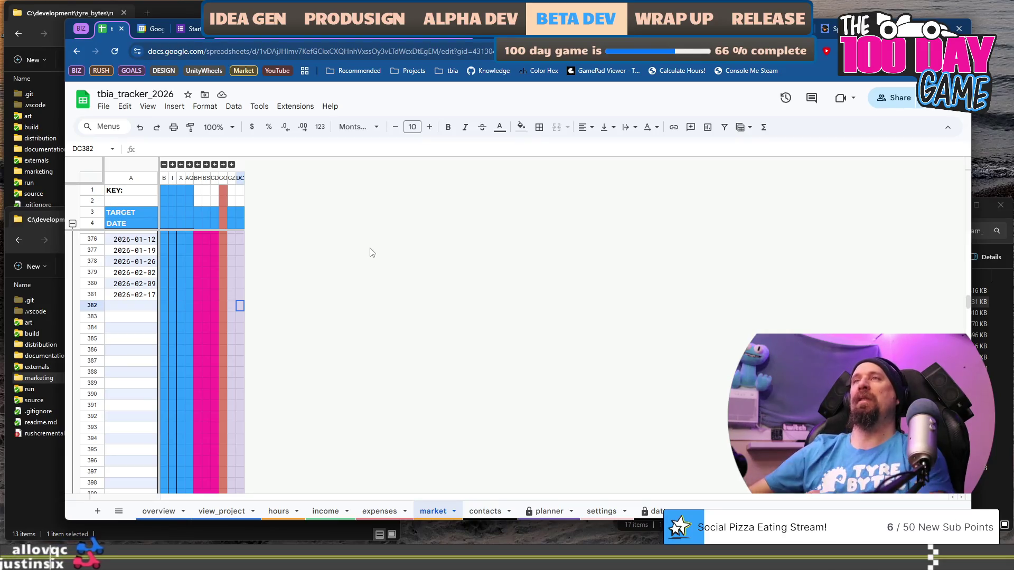
click(438, 28)
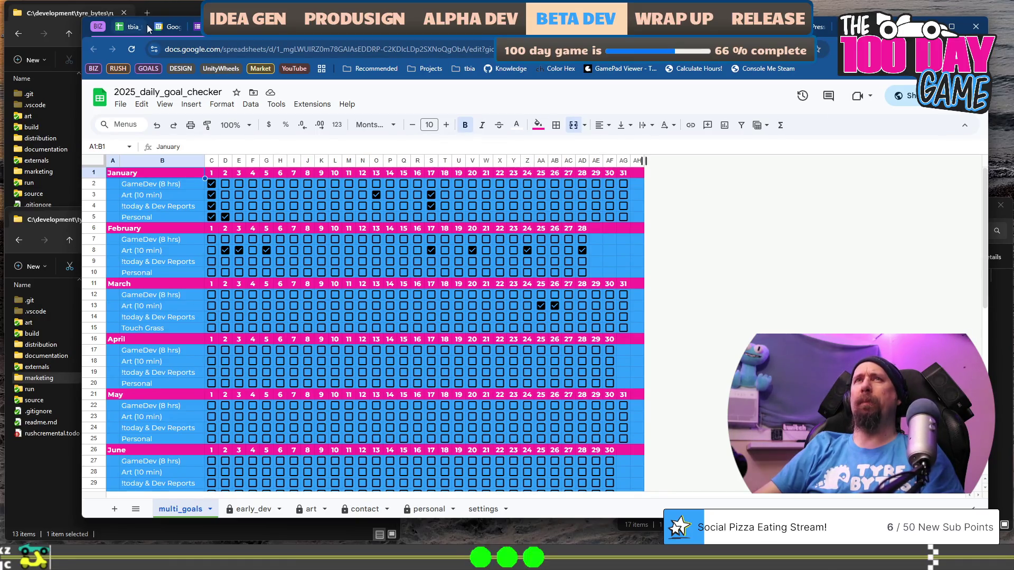
- Scroll the goal checker down to December, then go back to tbia_tracker_2026
scroll(494, 327, down, 10)
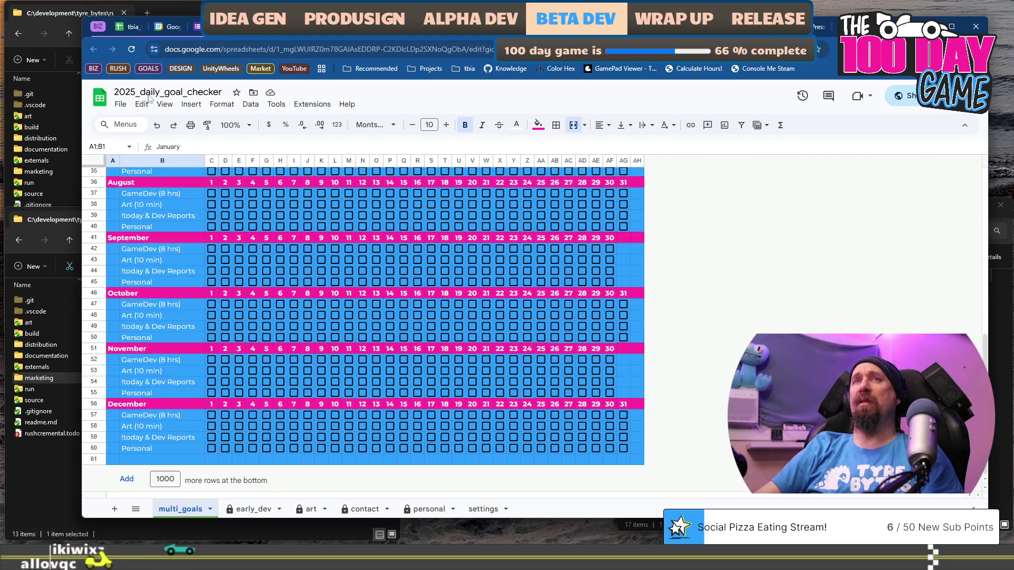
click(137, 29)
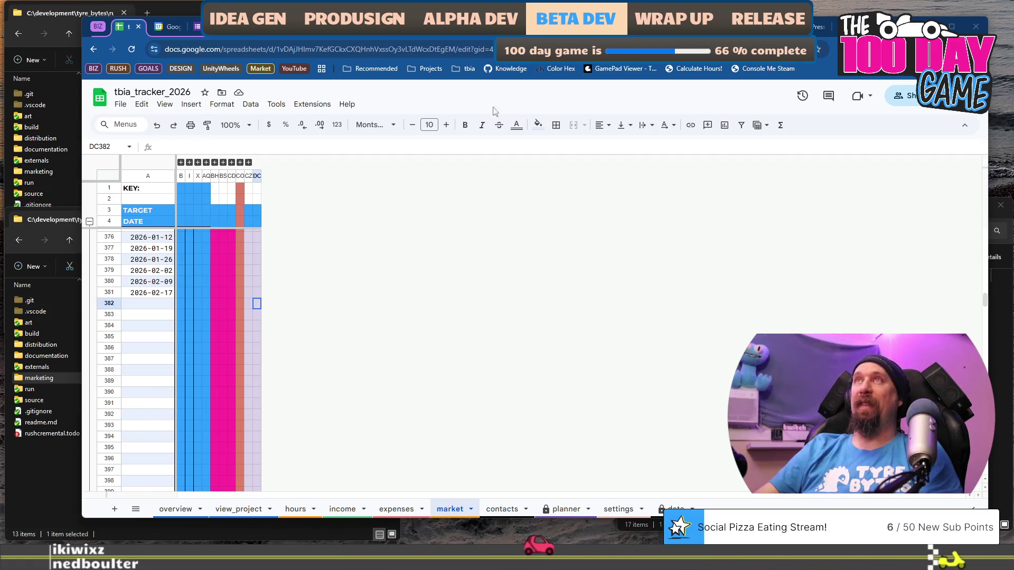
- Read the weekly Reddit topic and Update the weekly plans objectives in today.md
key(Up)
key(Up)
key(Up)
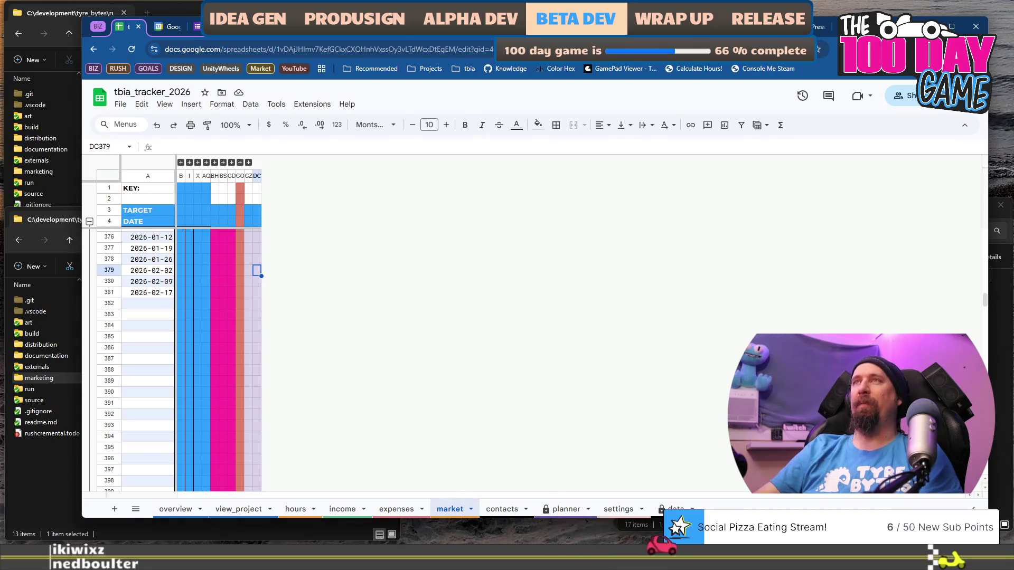
click(482, 35)
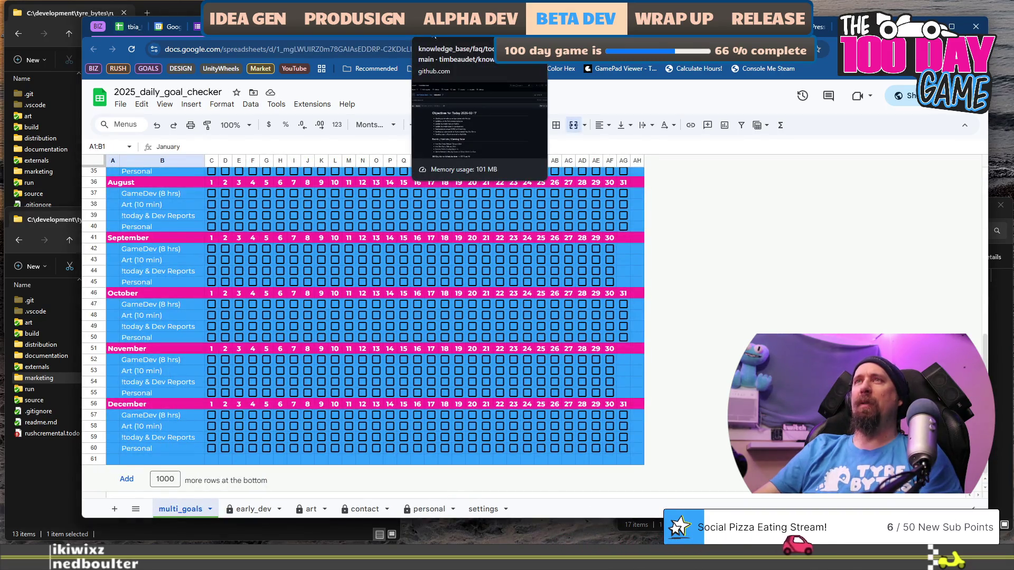
click(449, 26)
drag(286, 311, 439, 315)
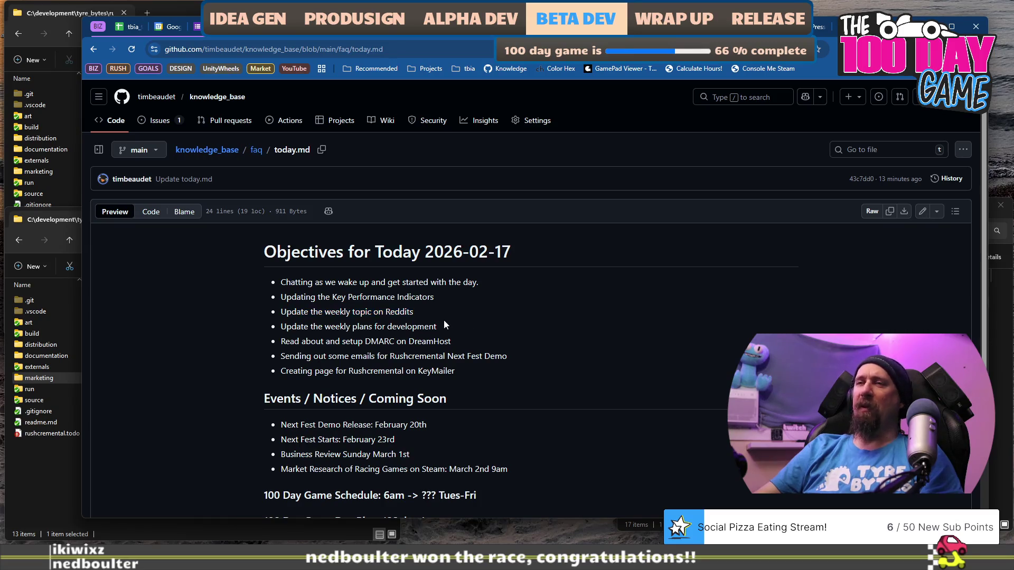
drag(449, 325, 278, 326)
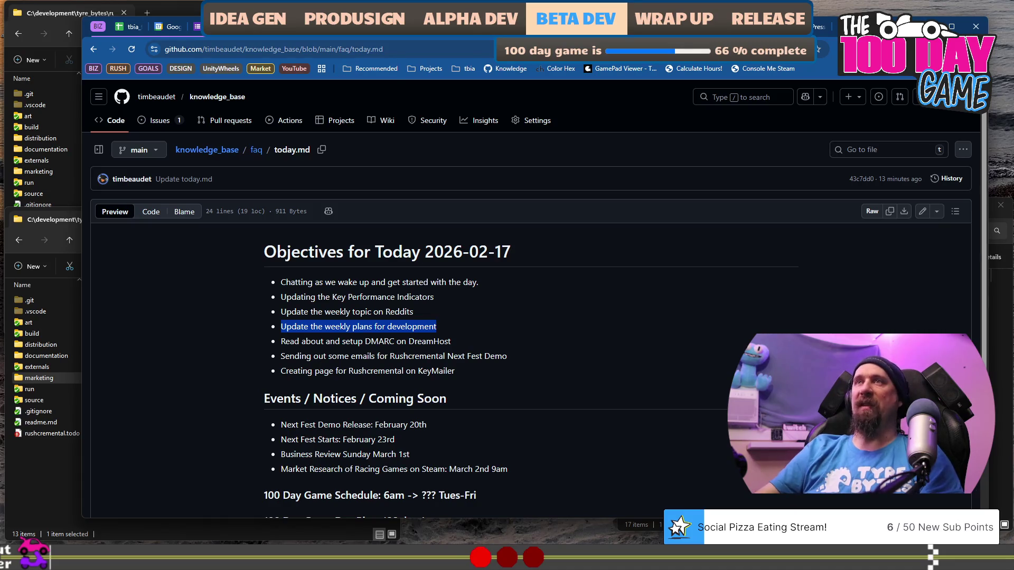
click(355, 38)
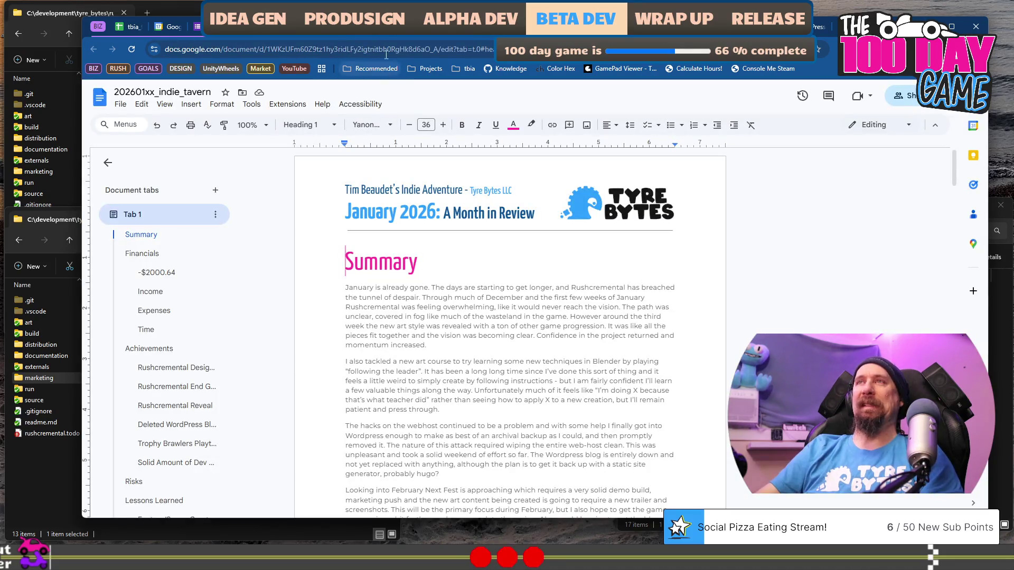
- Set the 2026_weekly_plans document zoom to 135%
key(ctrl+Tab)
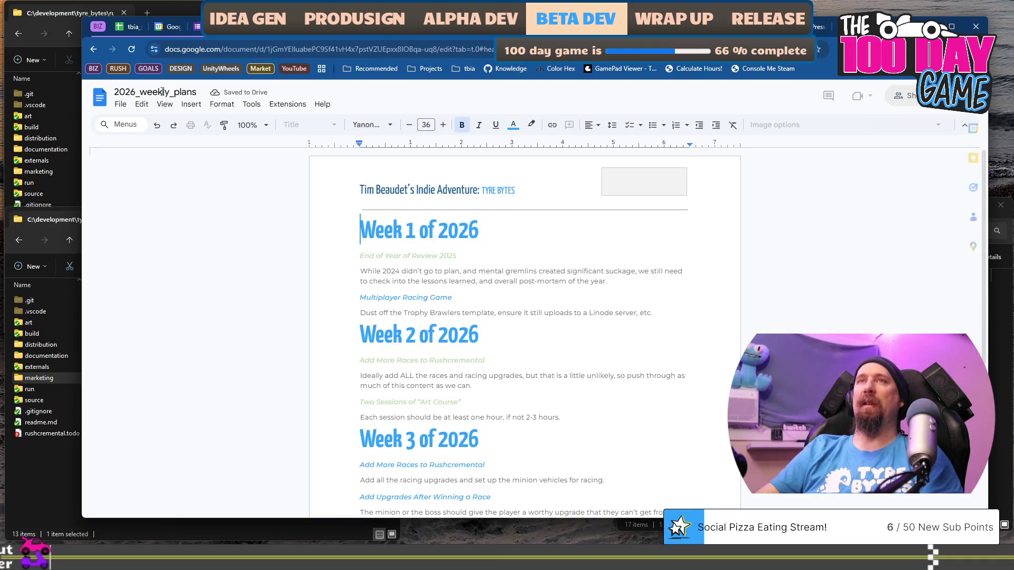
click(248, 125)
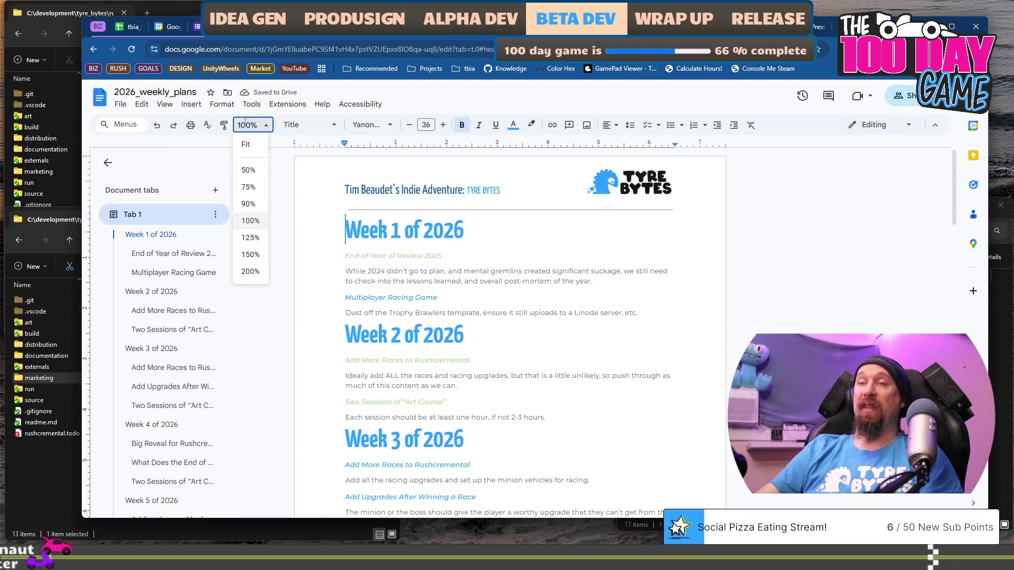
text(135)
key(Return)
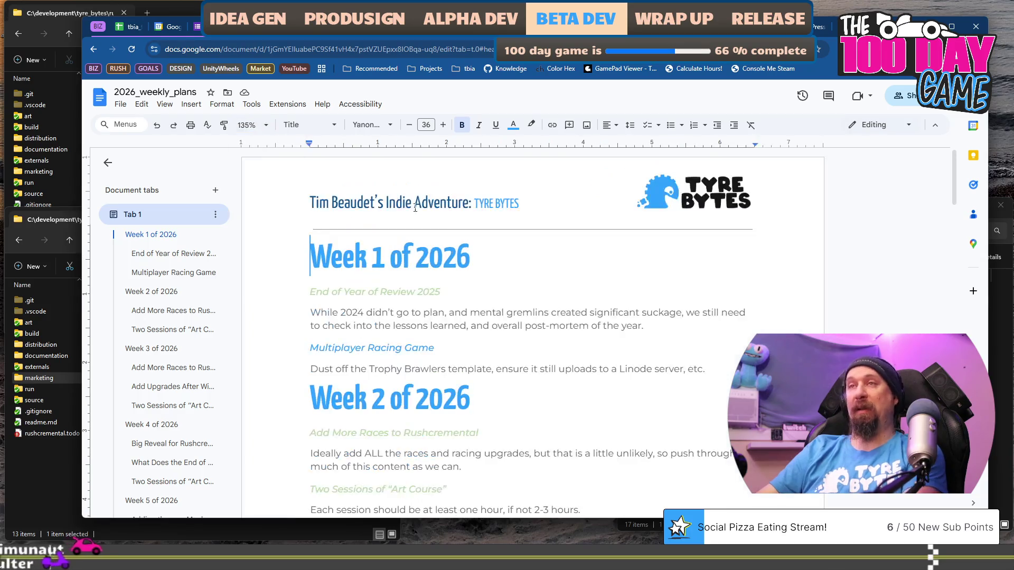
key(ctrl+End)
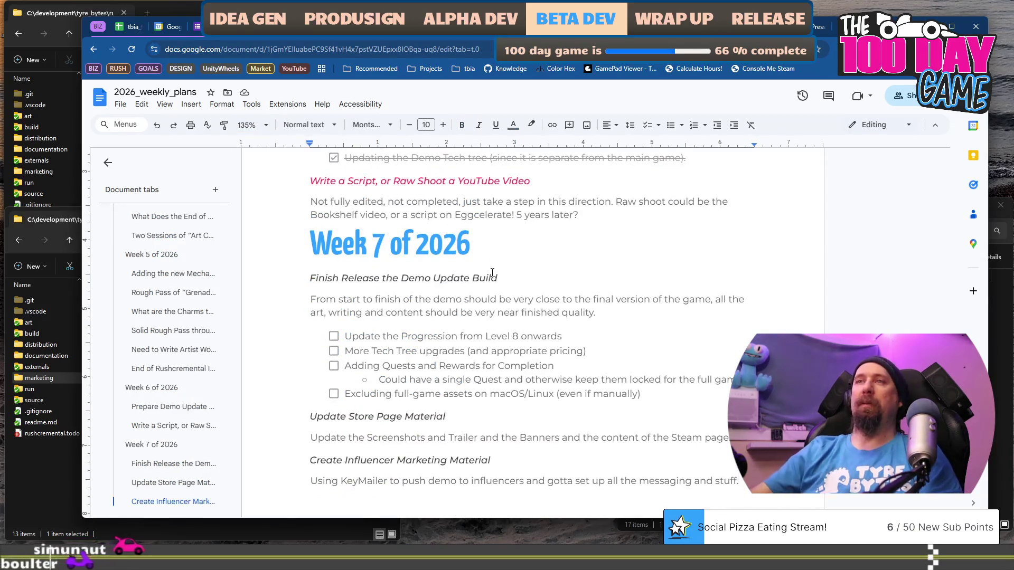
scroll(482, 256, down, 3)
scroll(367, 228, up, 2)
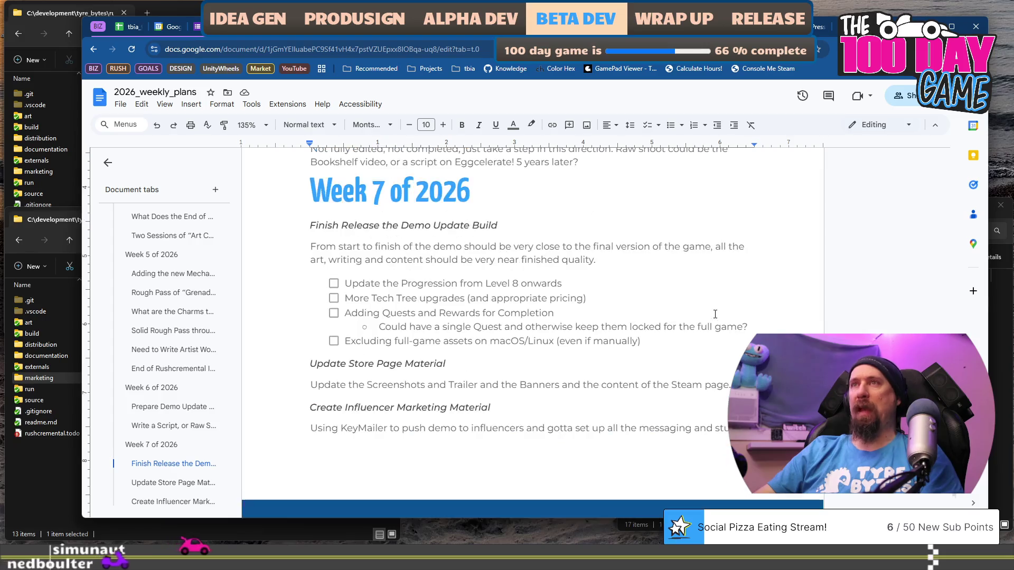
- Duplicate the Week 7 section onto a new page and renumber it as Week 8
shift+click(307, 184)
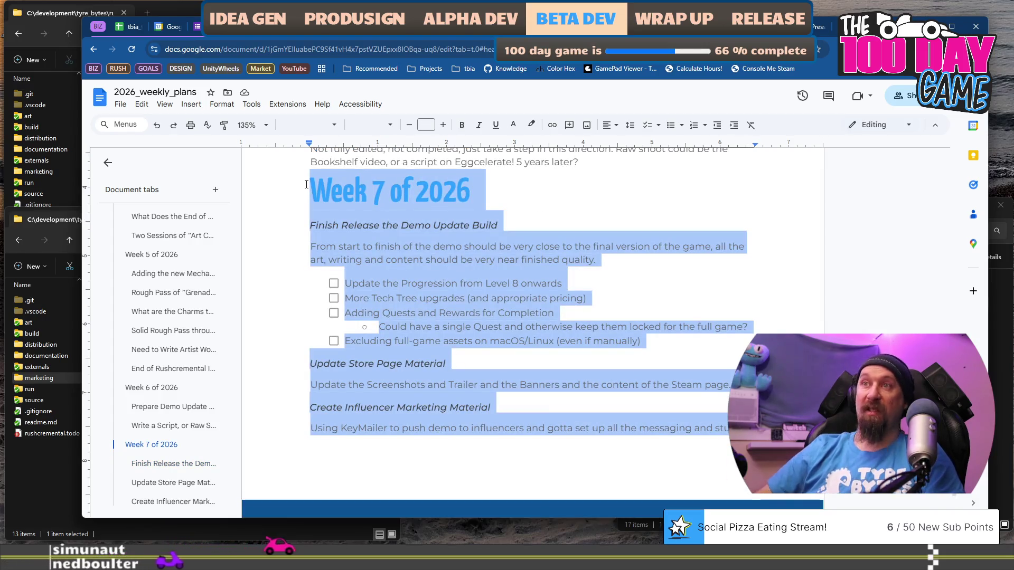
key(Right)
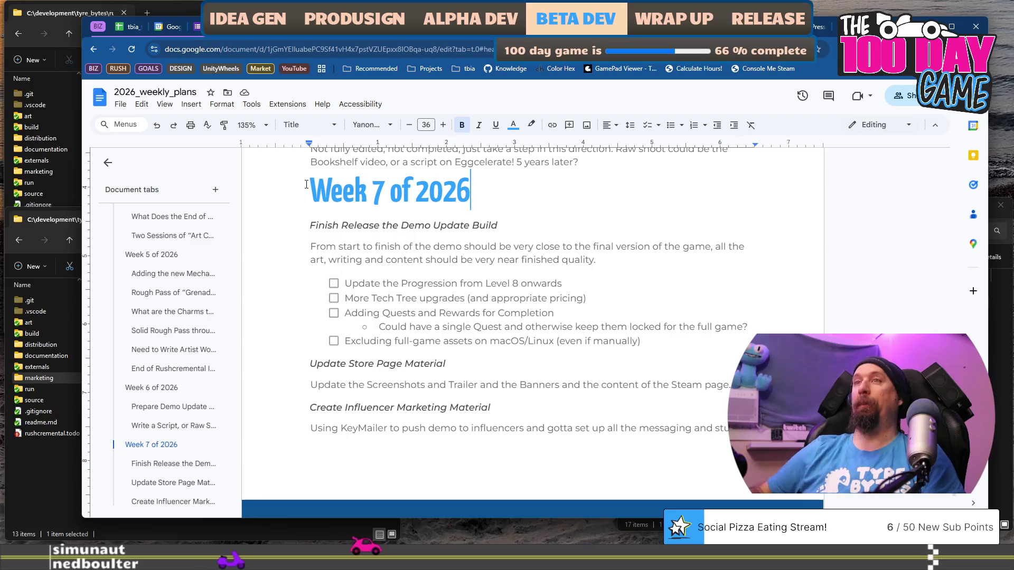
key(Return)
key(ctrl+Return)
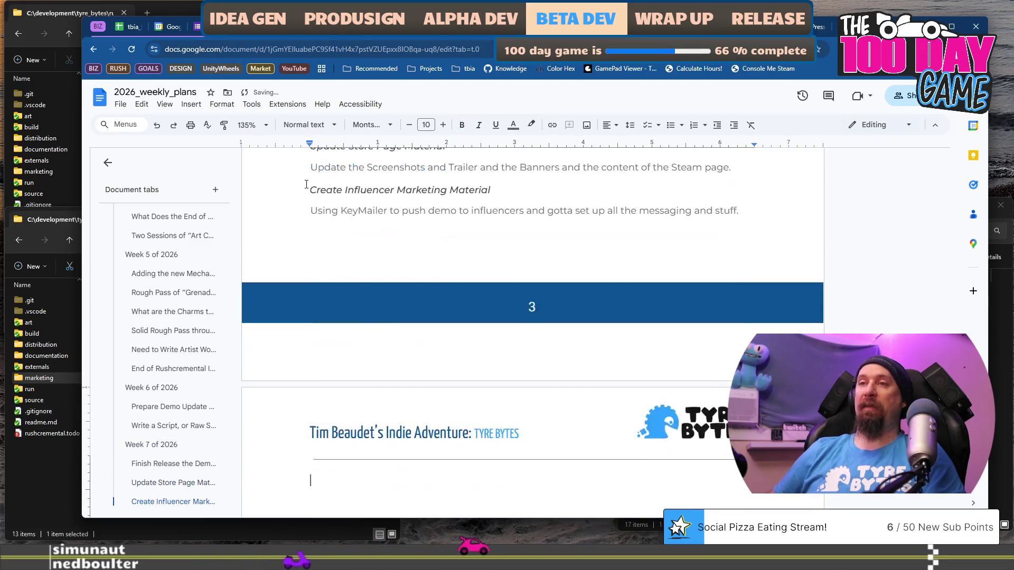
key(ctrl+v)
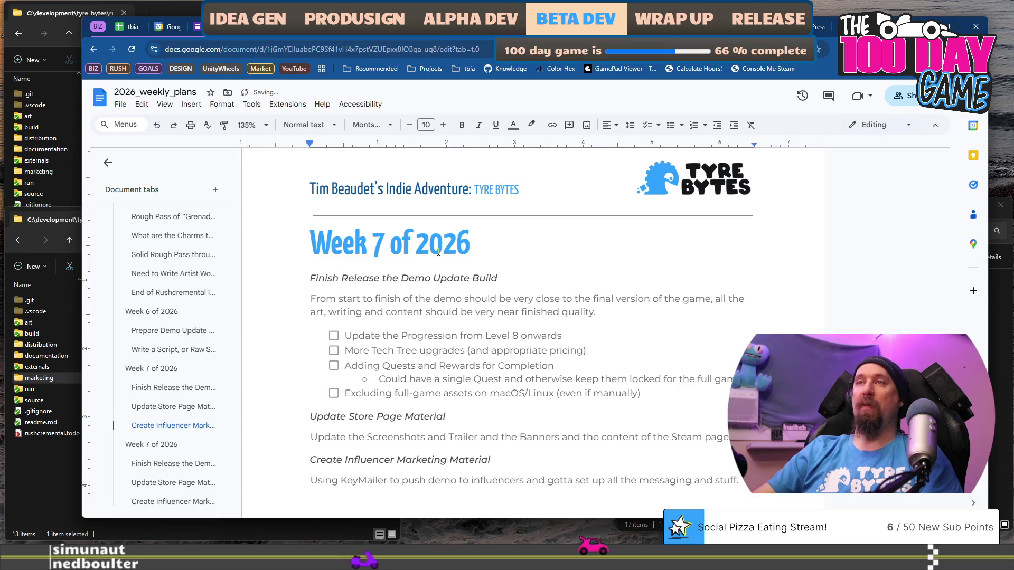
double_click(381, 244)
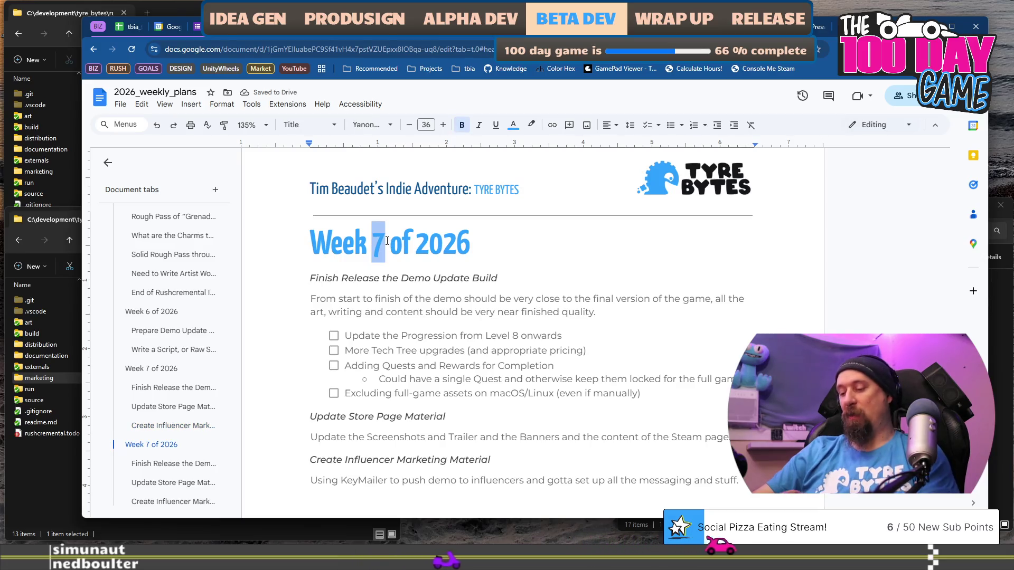
text(8)
key(Page_Up)
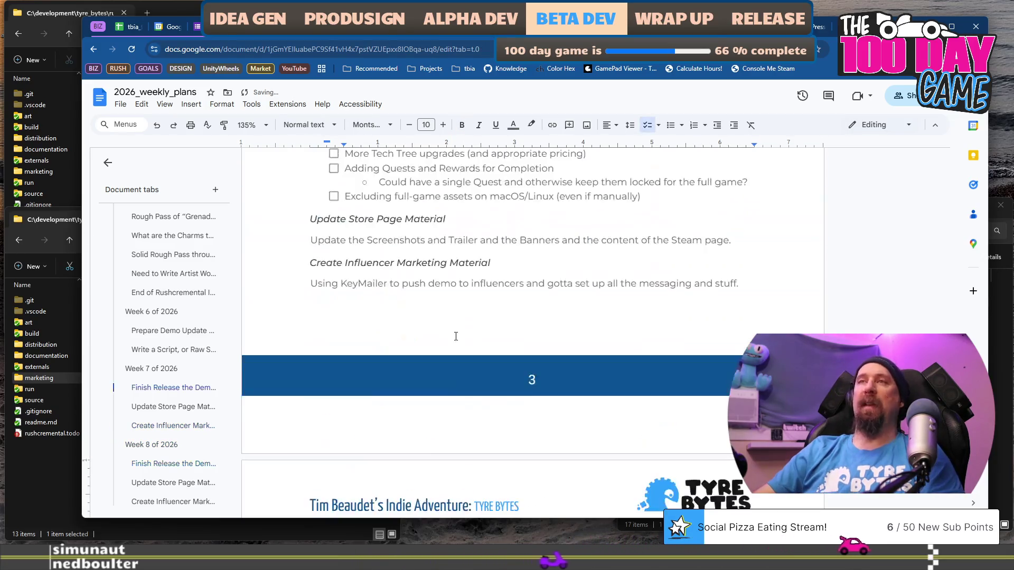
scroll(353, 346, down, 2)
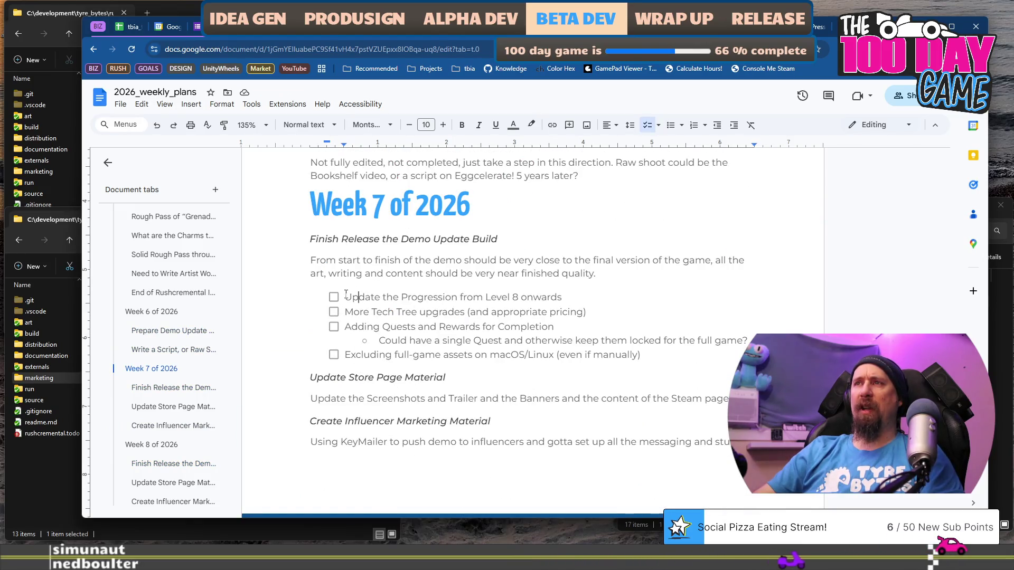
- Tick the Level 8 progression, Tech Tree upgrades, Quests and Rewards, and full-game asset exclusion tasks
click(333, 297)
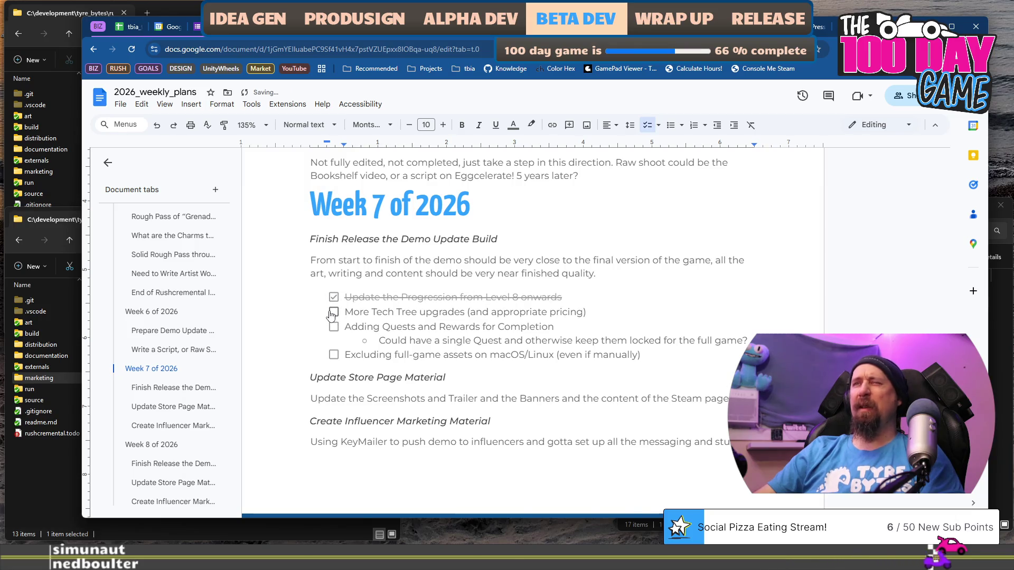
click(334, 313)
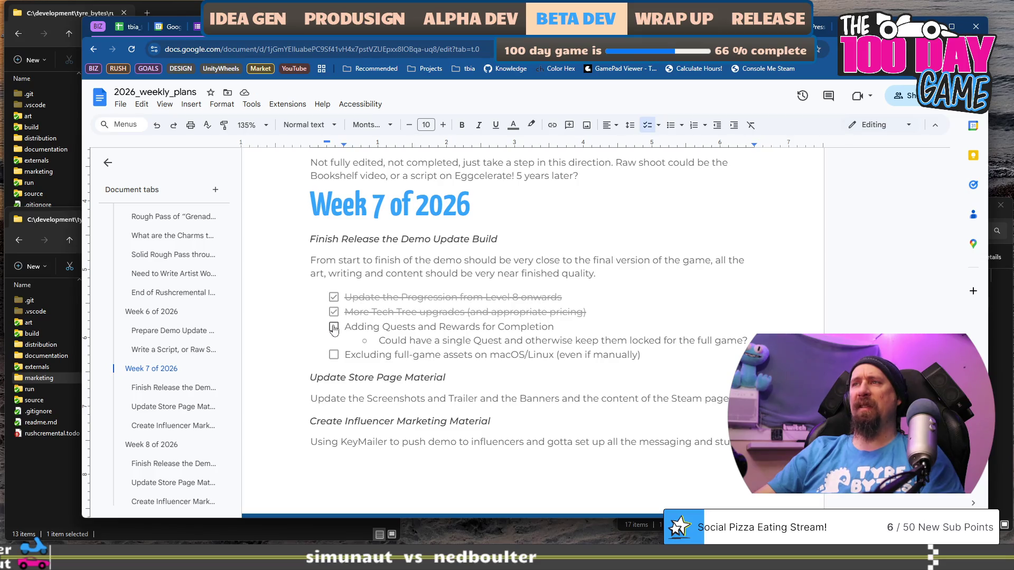
click(334, 327)
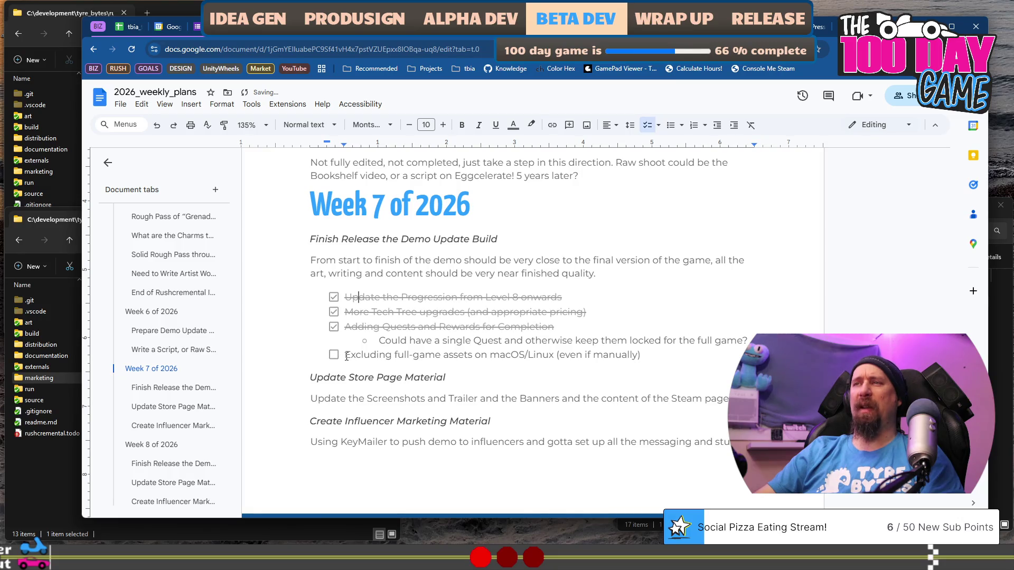
drag(347, 356, 616, 355)
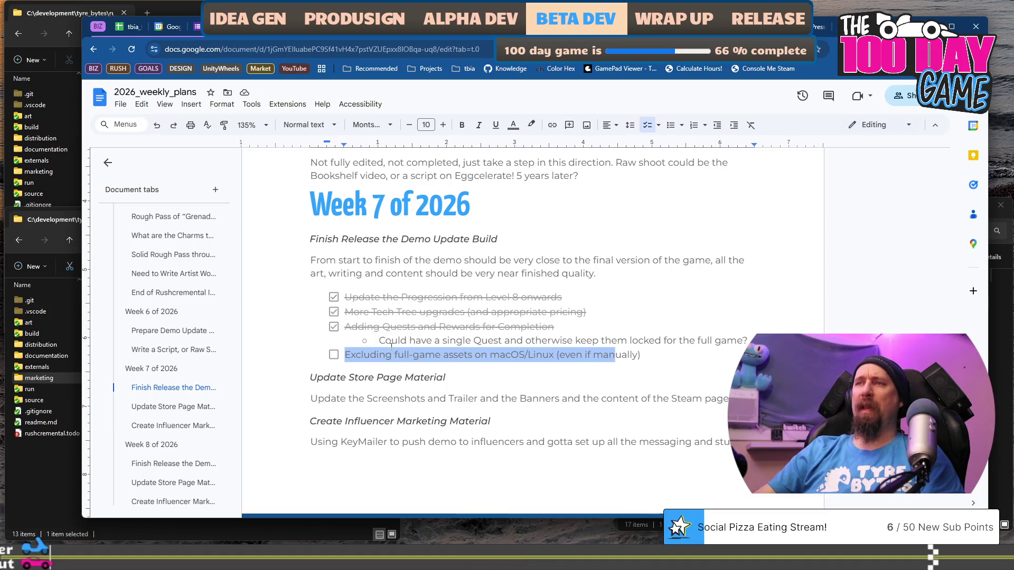
click(334, 355)
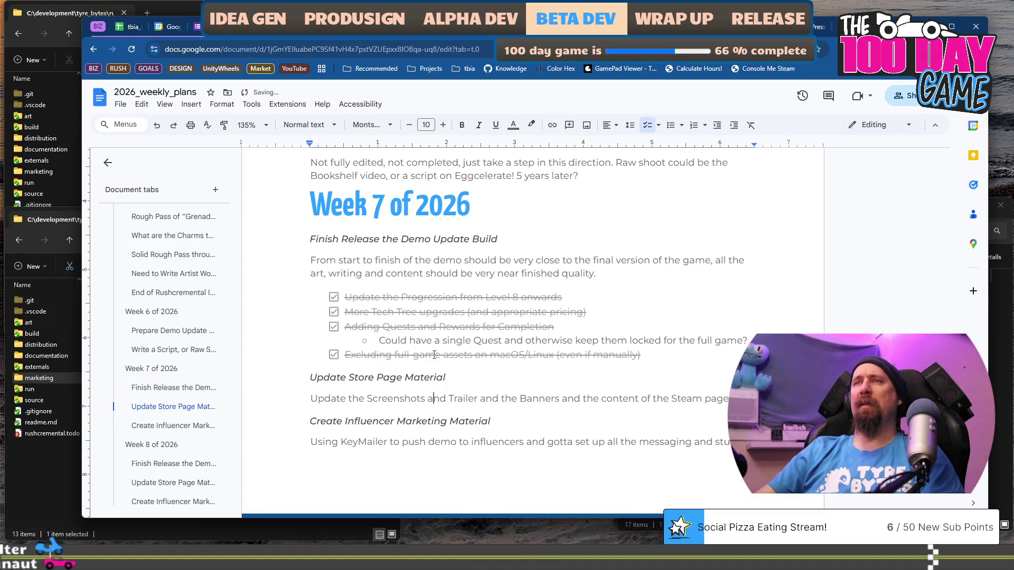
- Colour the Finish Release the Demo Update Build and Update Store Page Material headings light blue
triple_click(505, 241)
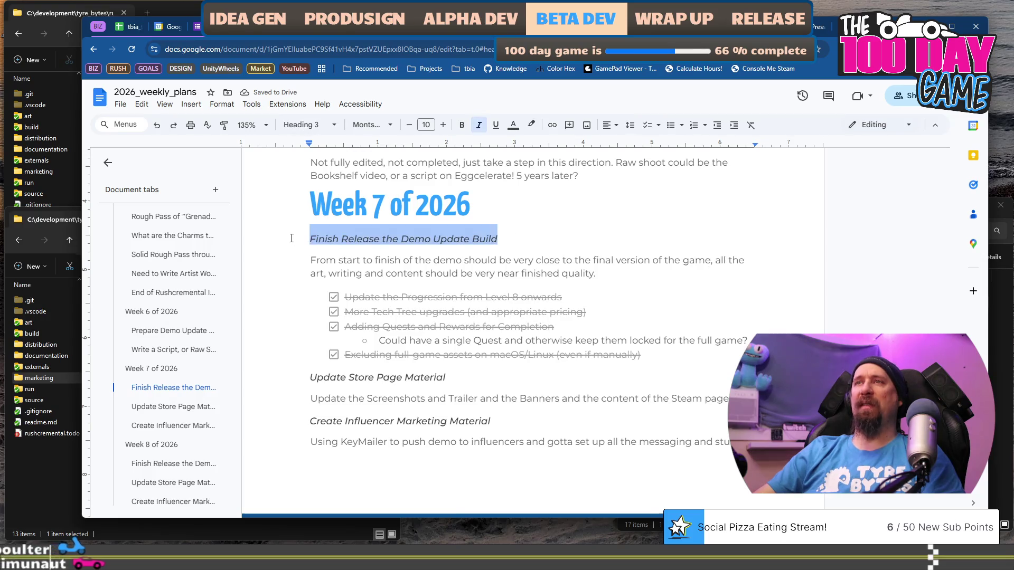
click(512, 124)
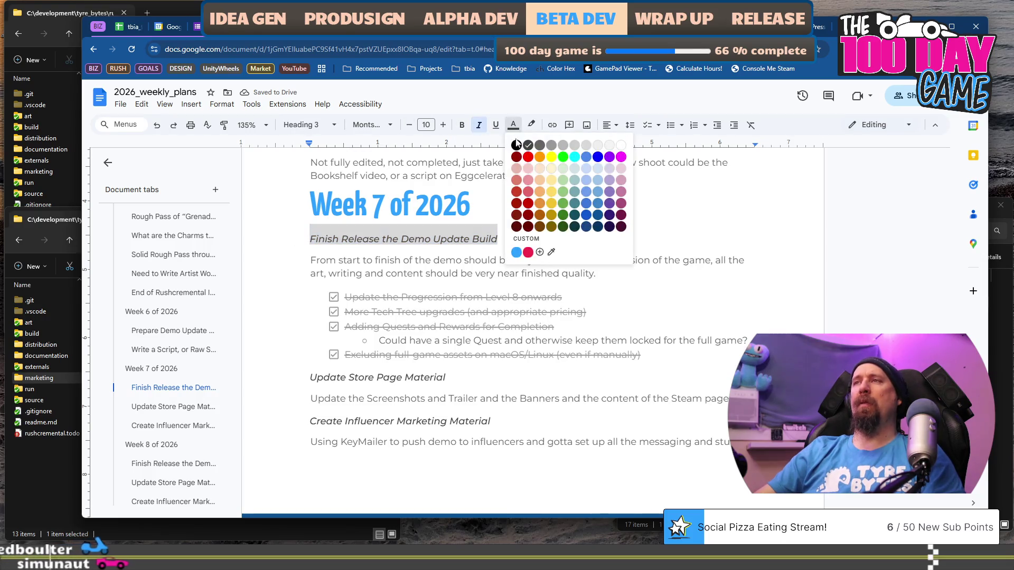
click(516, 252)
click(447, 377)
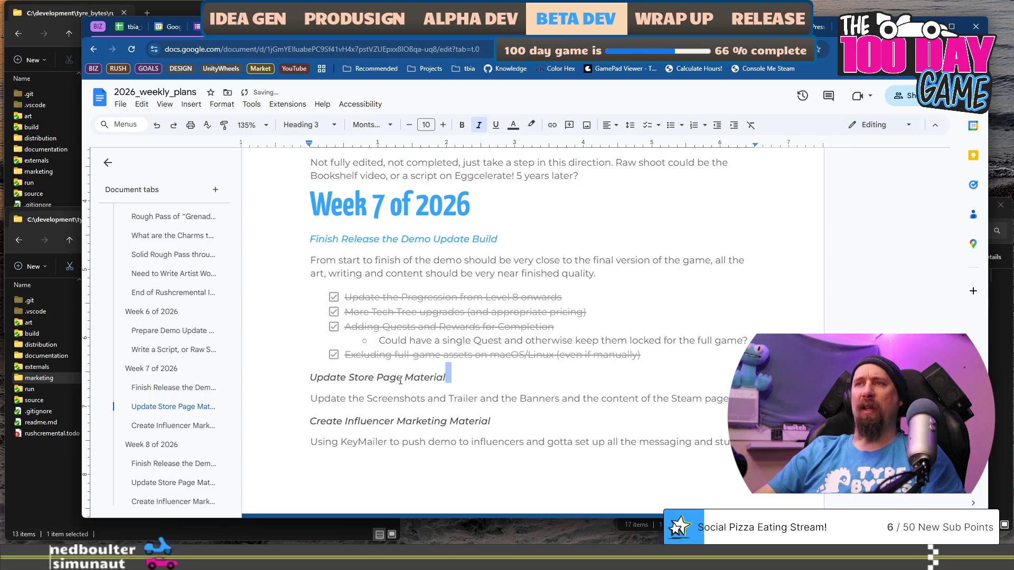
shift+click(305, 376)
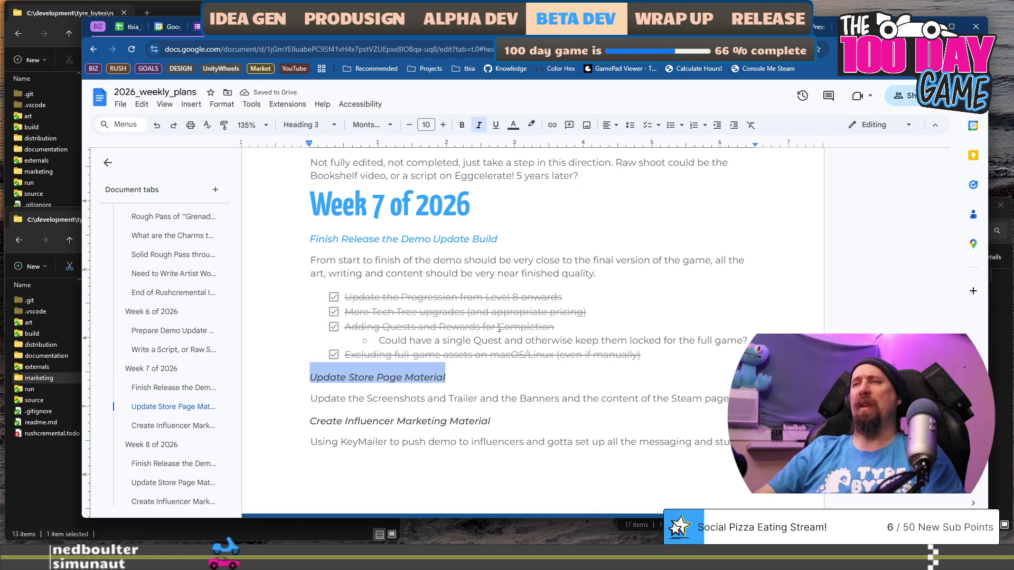
scroll(519, 324, down, 2)
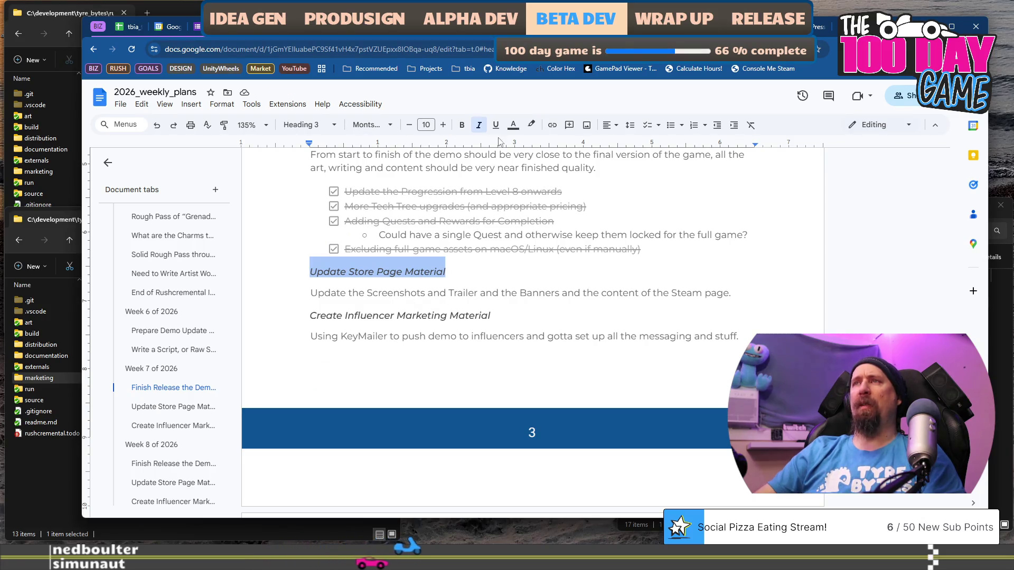
click(513, 125)
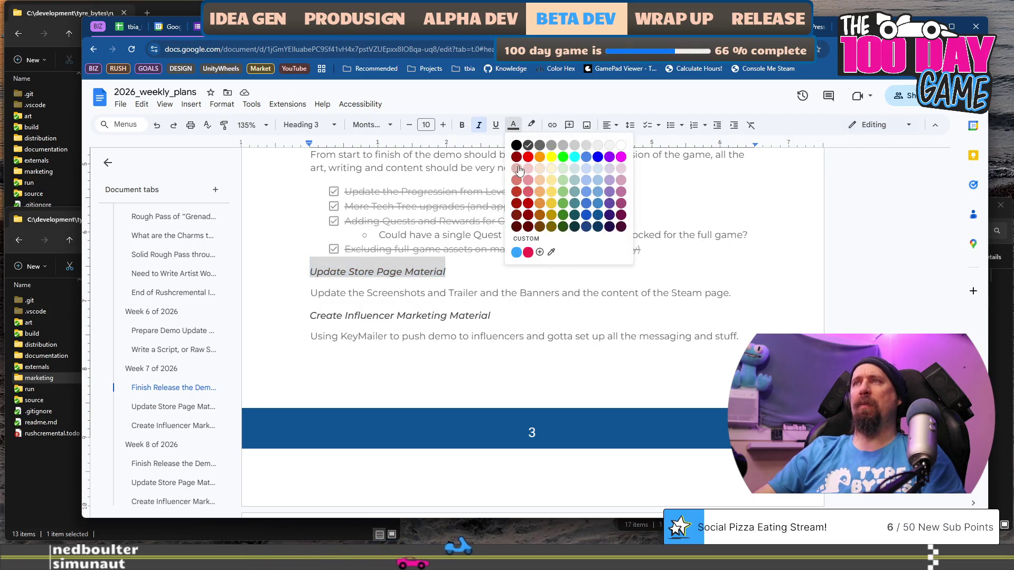
click(517, 252)
- Colour the Create Influencer Marketing Material heading pink-red
click(493, 316)
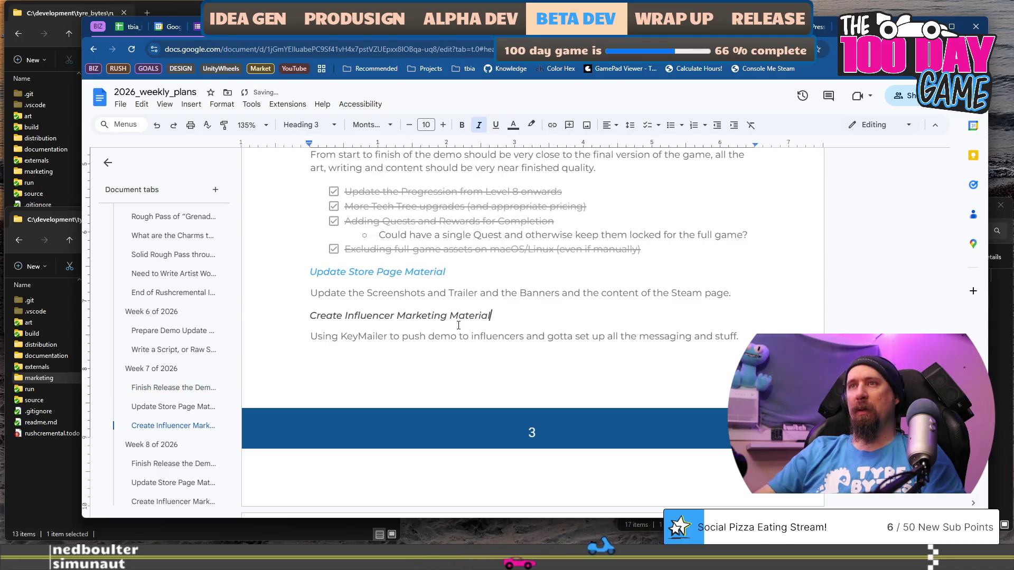
shift+click(301, 315)
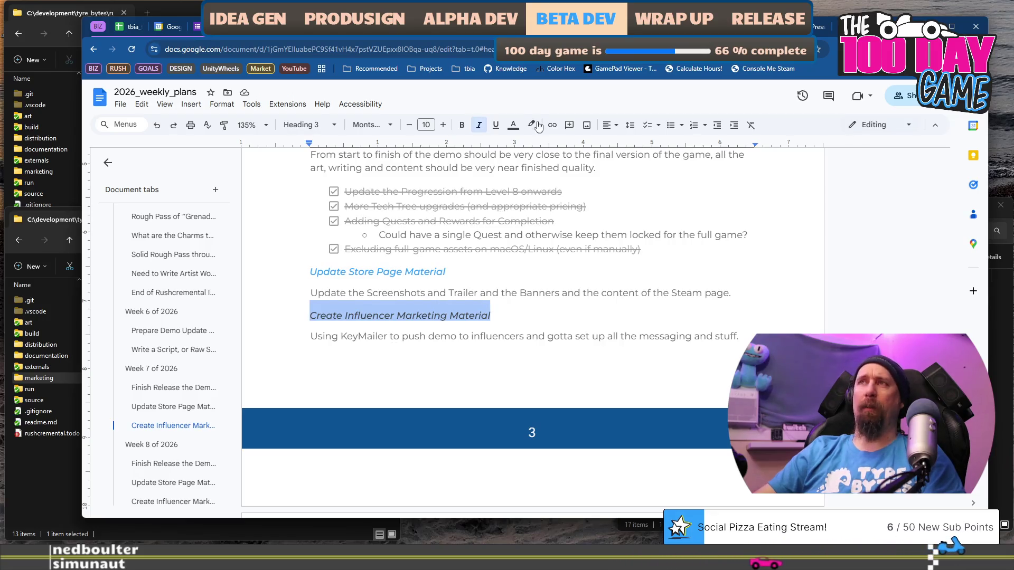
click(520, 124)
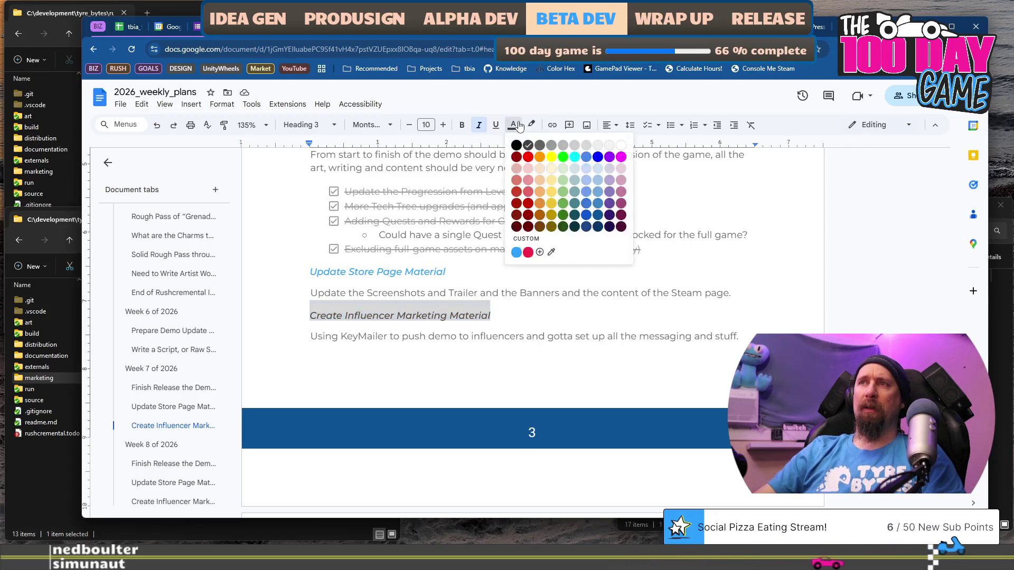
click(528, 253)
click(563, 331)
scroll(562, 329, down, 8)
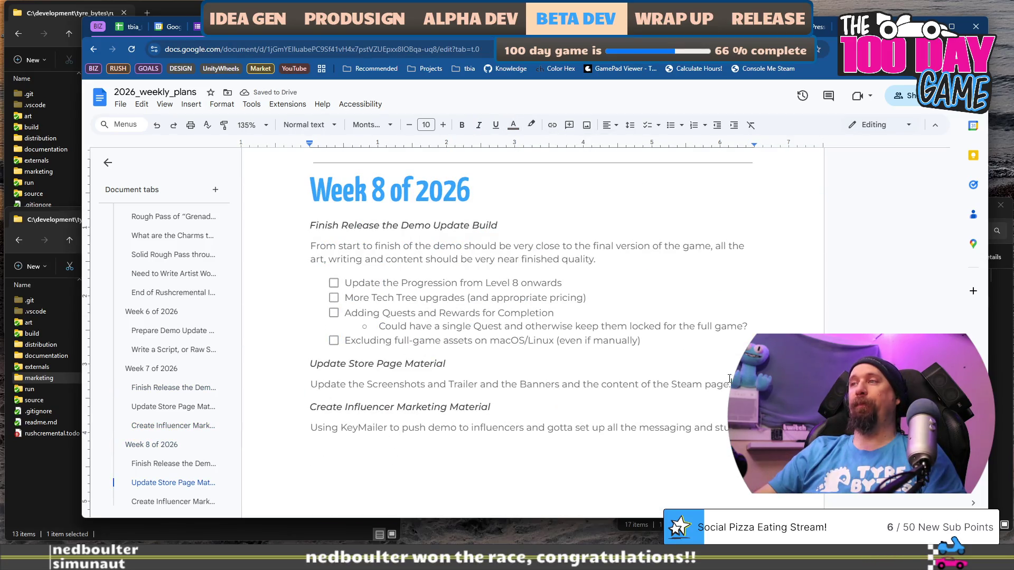
- Delete Week 8's first two tasks and add the heading 'Contact Influencers with Exclusive Access'
key(shift+Down)
key(shift+Down)
key(shift+Down)
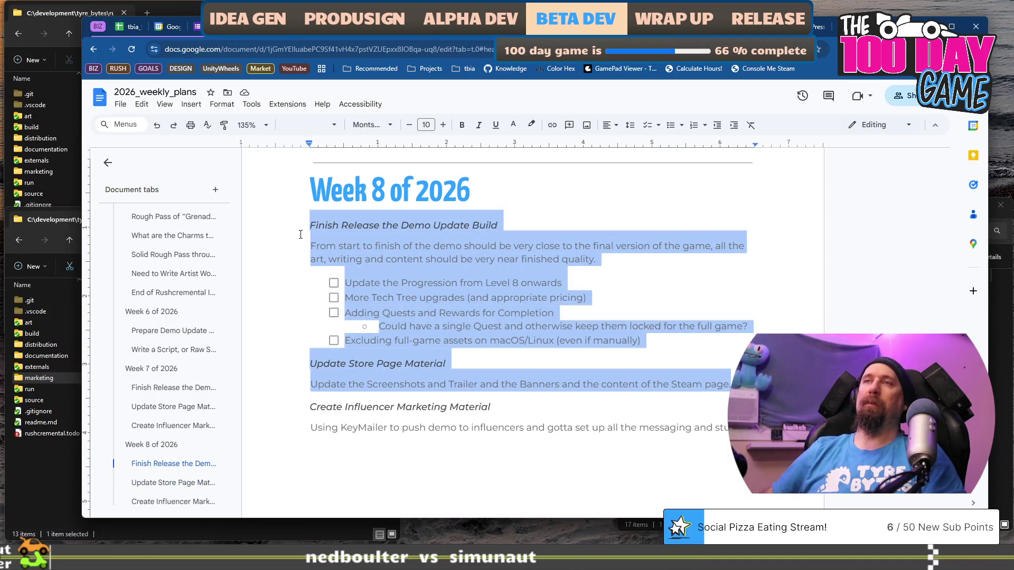
key(BackSpace)
key(Delete)
key(shift+End)
key(ctrl+c)
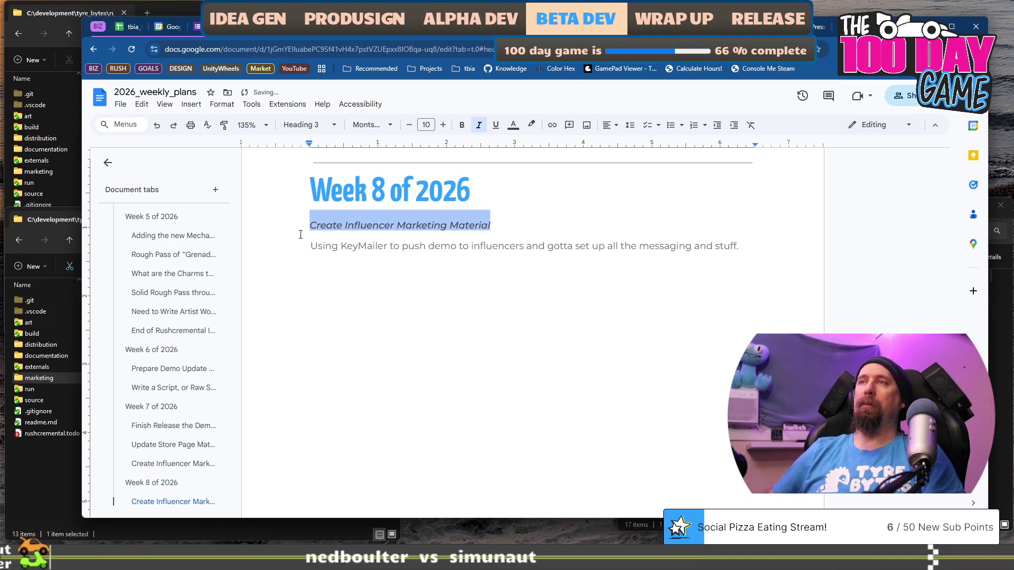
key(Down)
key(ctrl+v)
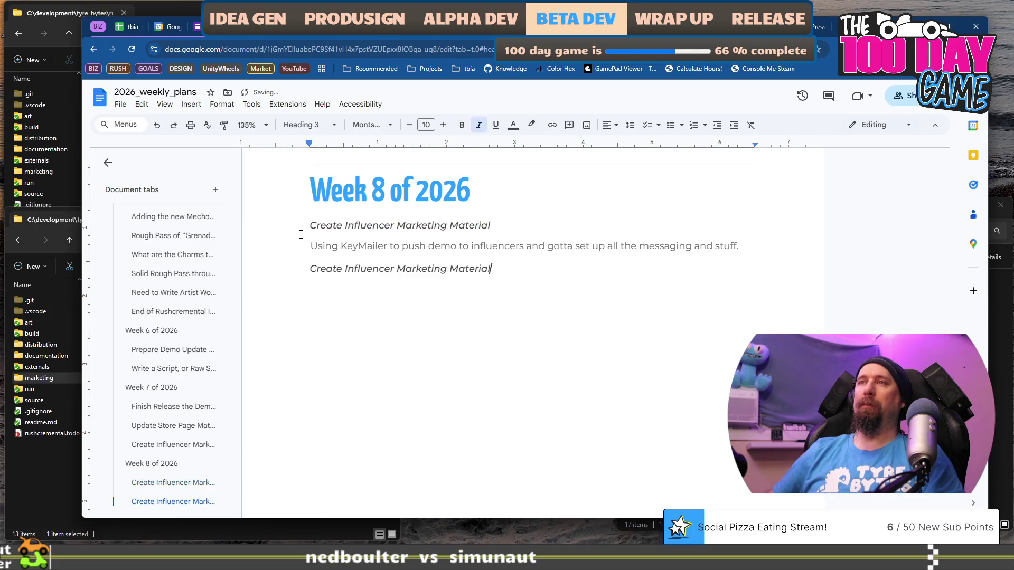
key(shift+Home)
text(Co)
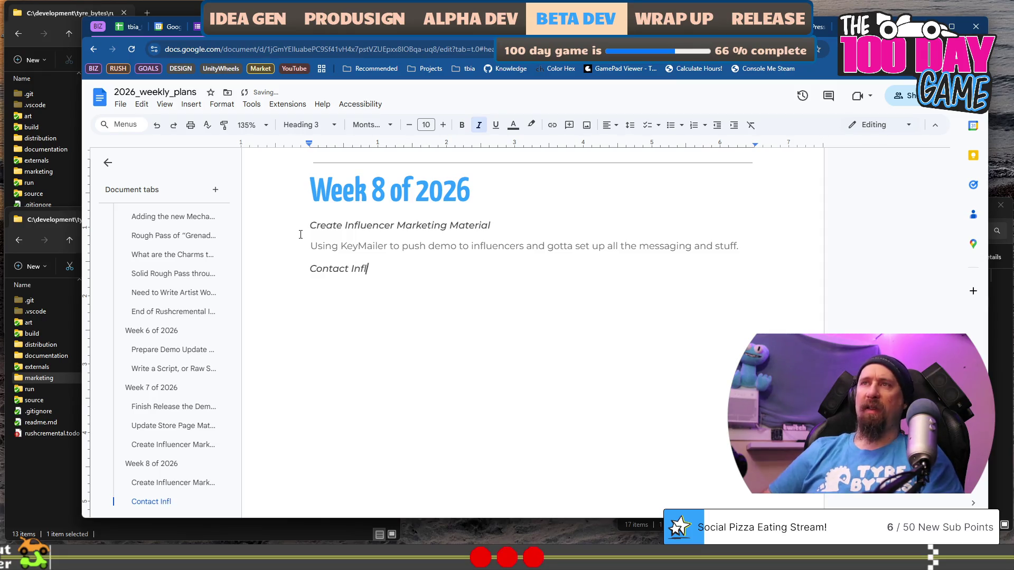
text(ntact Influencers with Excl)
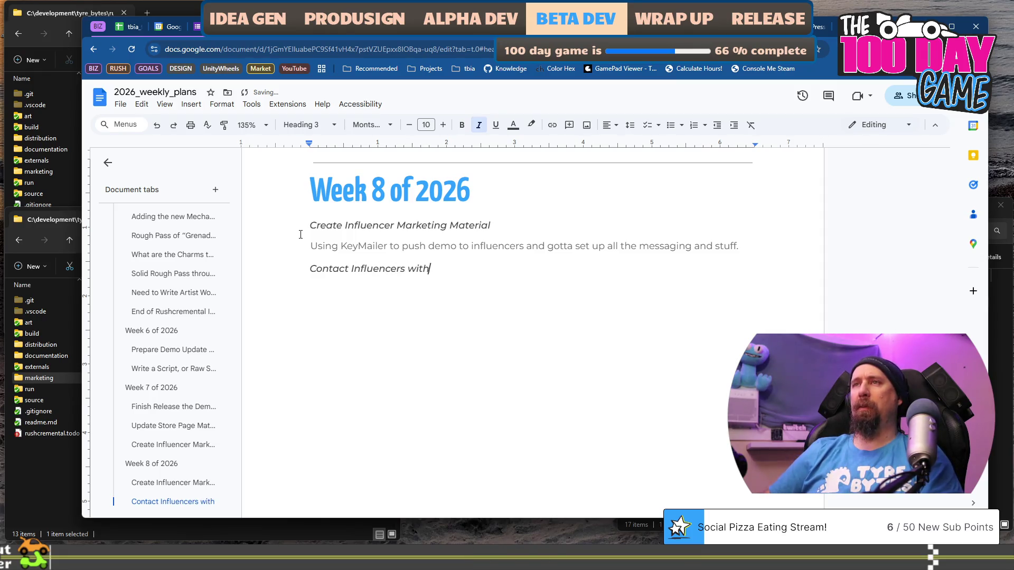
text(usiv)
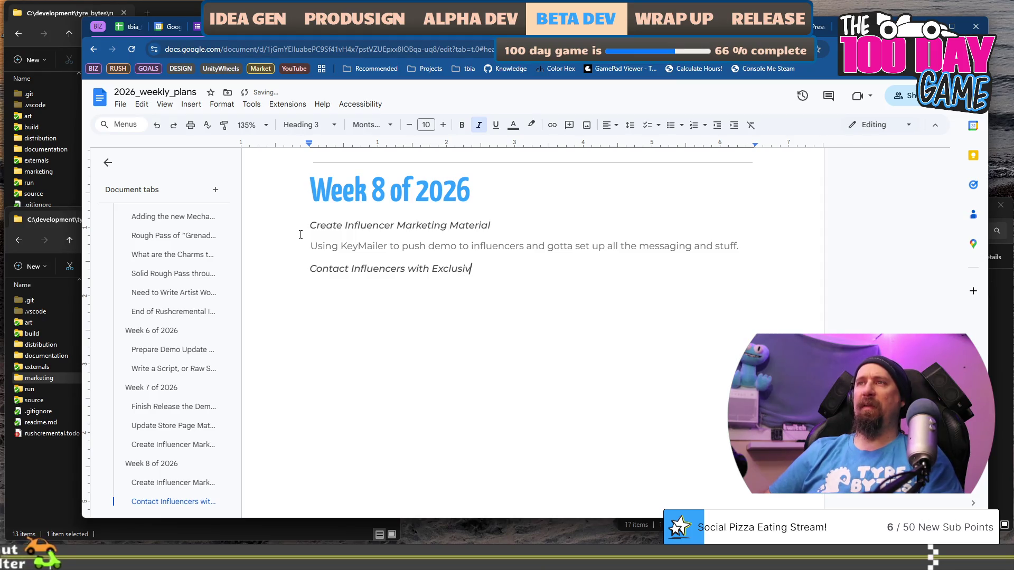
text(e Access)
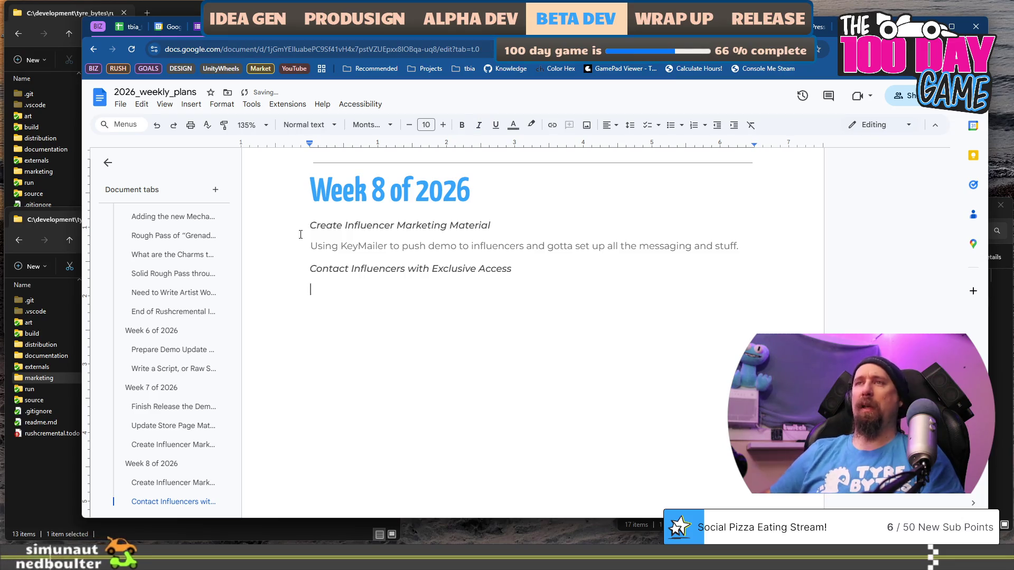
- Write a note under the new heading about sending the demo out to creators
click(301, 235)
key(shift+Down)
key(ctrl+c)
key(Down)
key(Down)
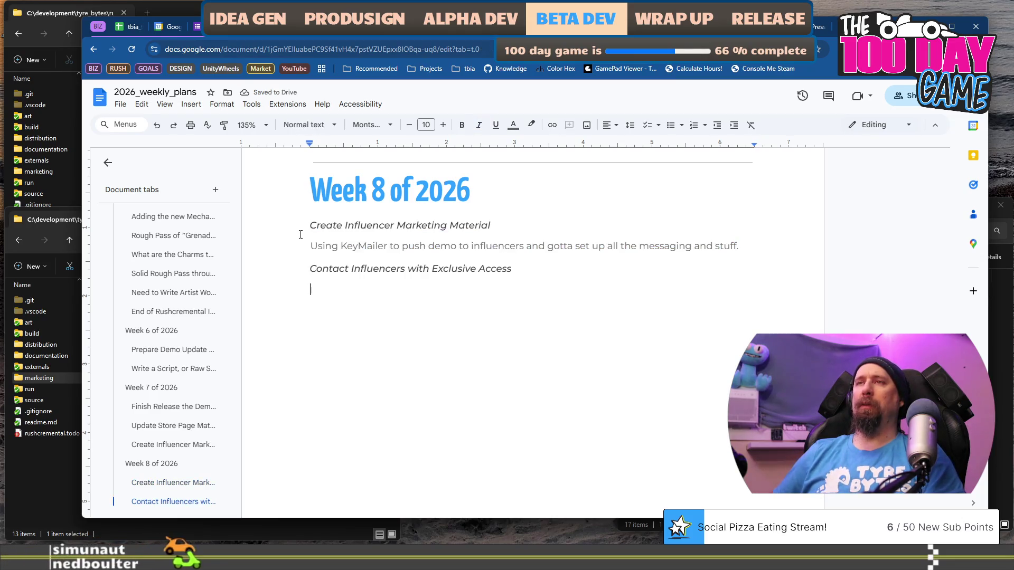
key(ctrl+v)
key(shift+Home)
text(Send )
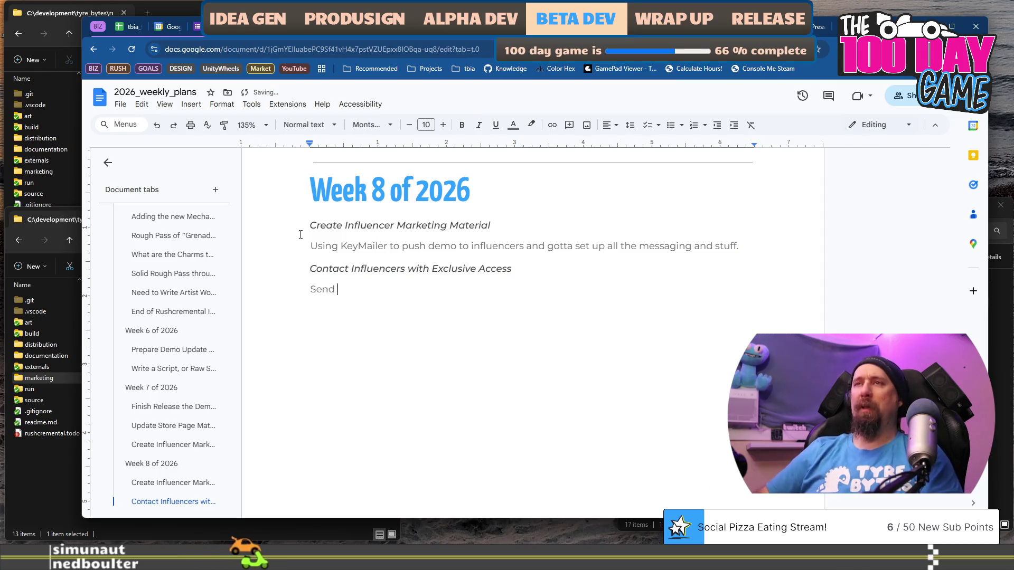
text(out the demo to the i)
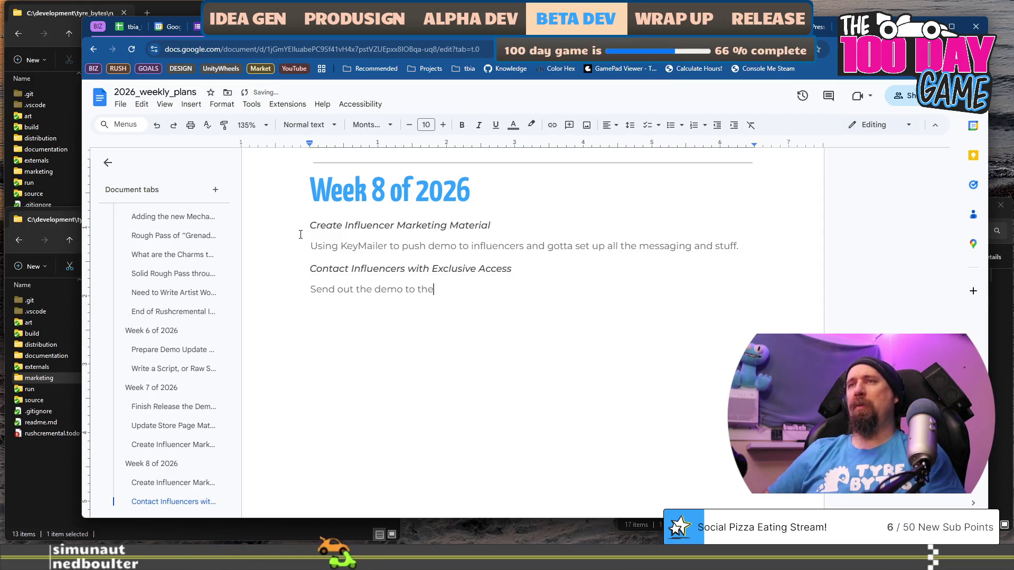
key(BackSpace)
text(crea)
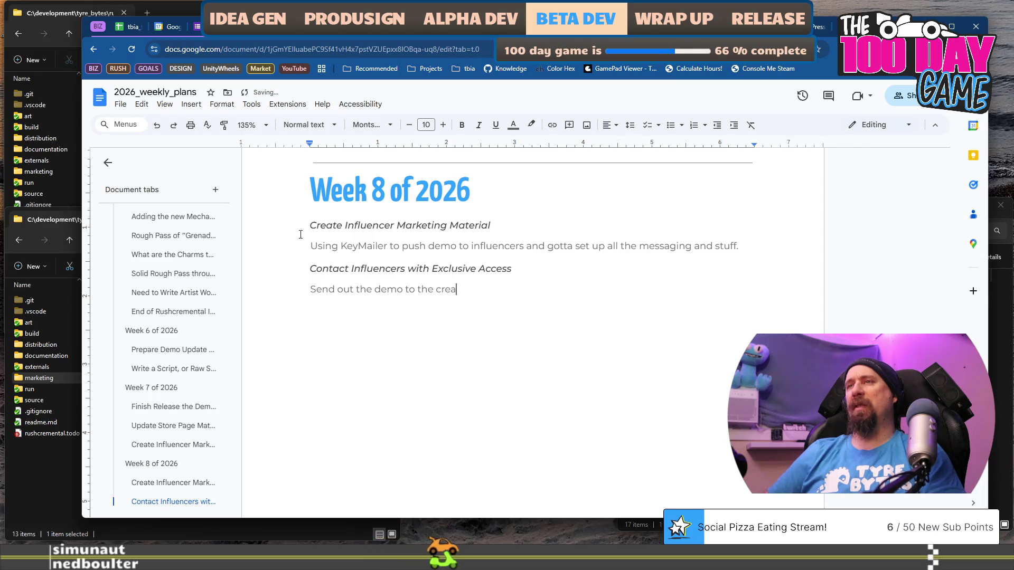
text(tors and h)
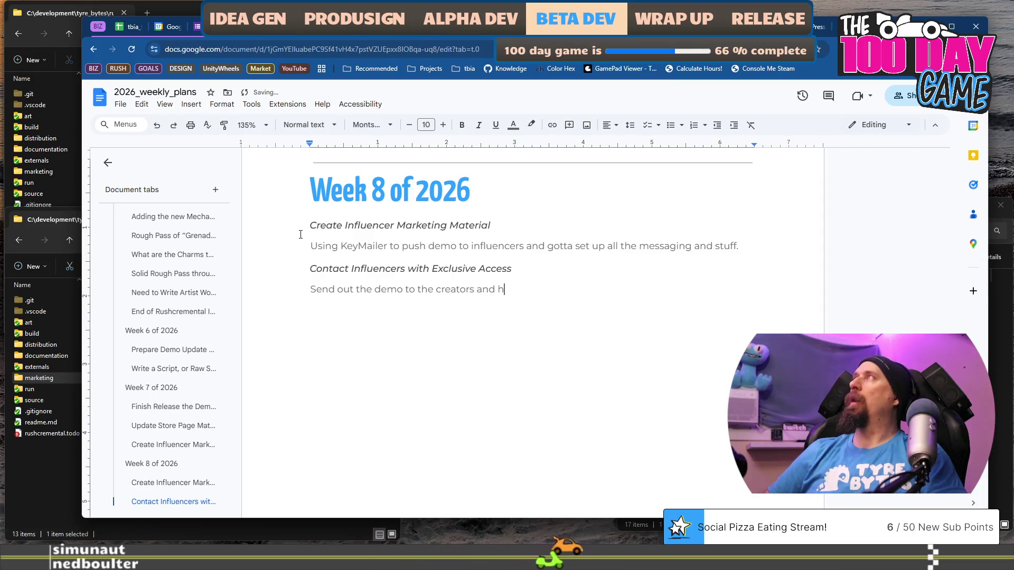
text(ope they on are on)
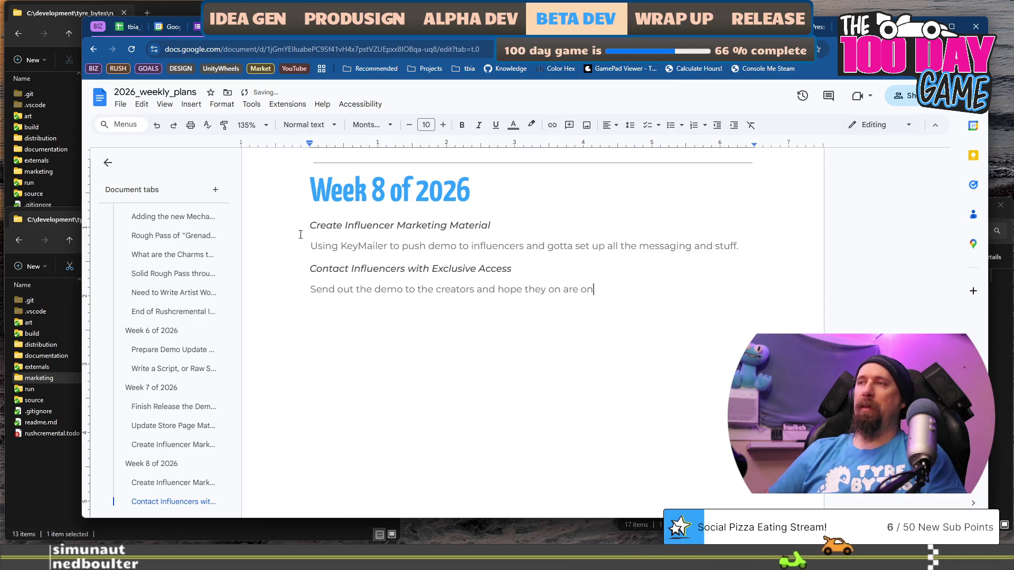
key(BackSpace)
key(BackSpace)
key(BackSpace)
key(BackSpace)
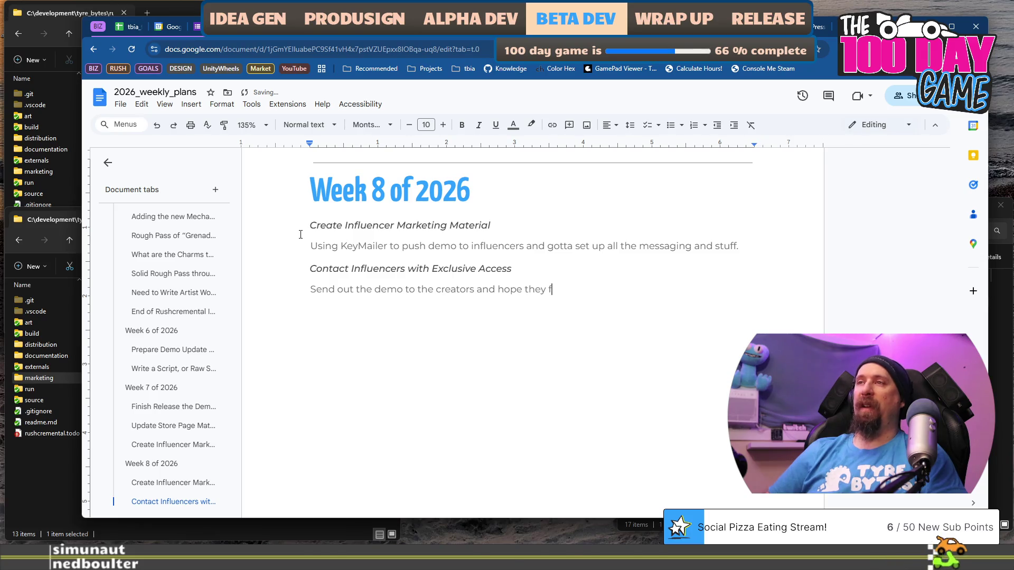
text(find the Rushcremental)
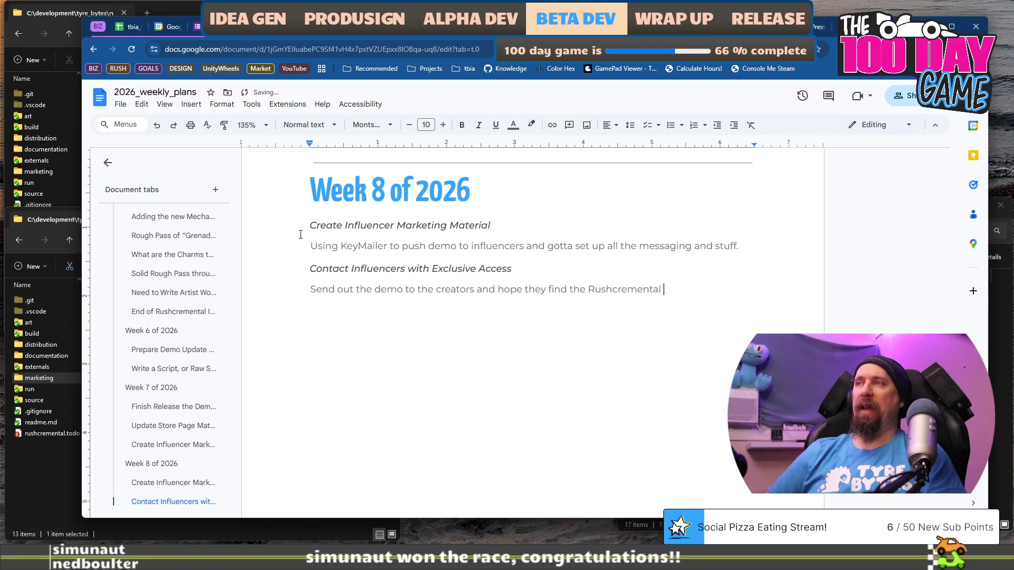
text(ge)
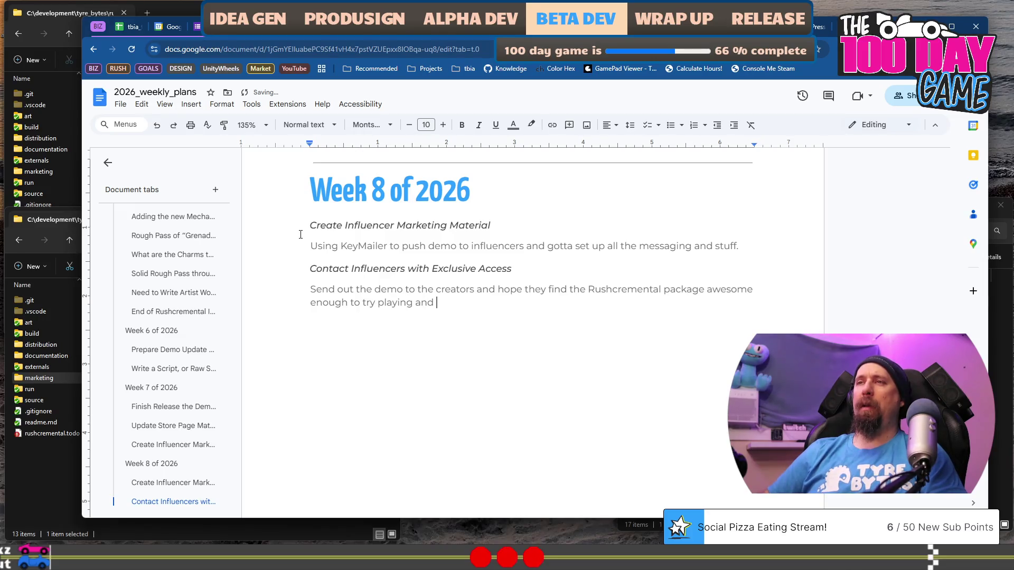
text( shari)
text(ng with their audiences)
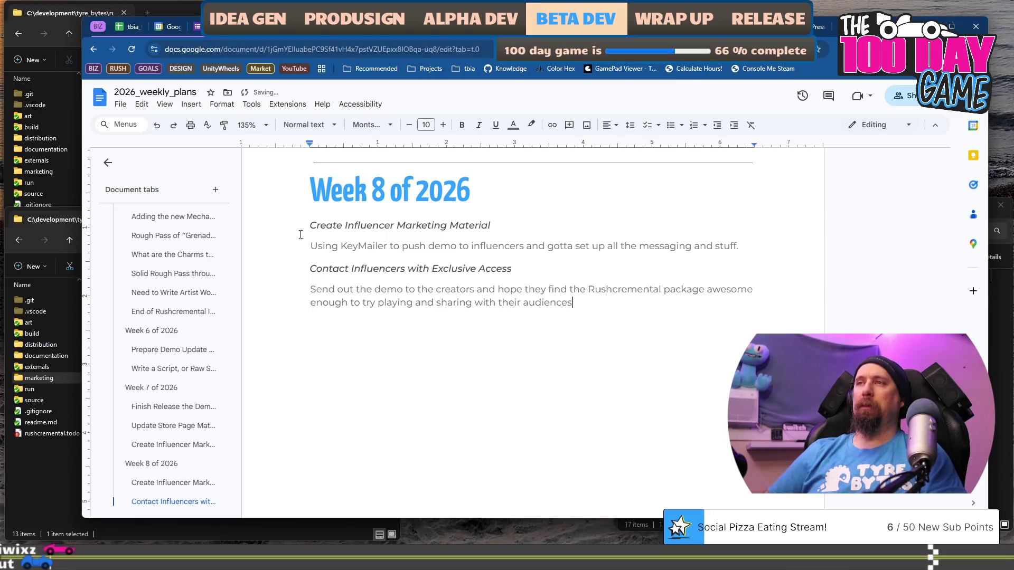
text(...)
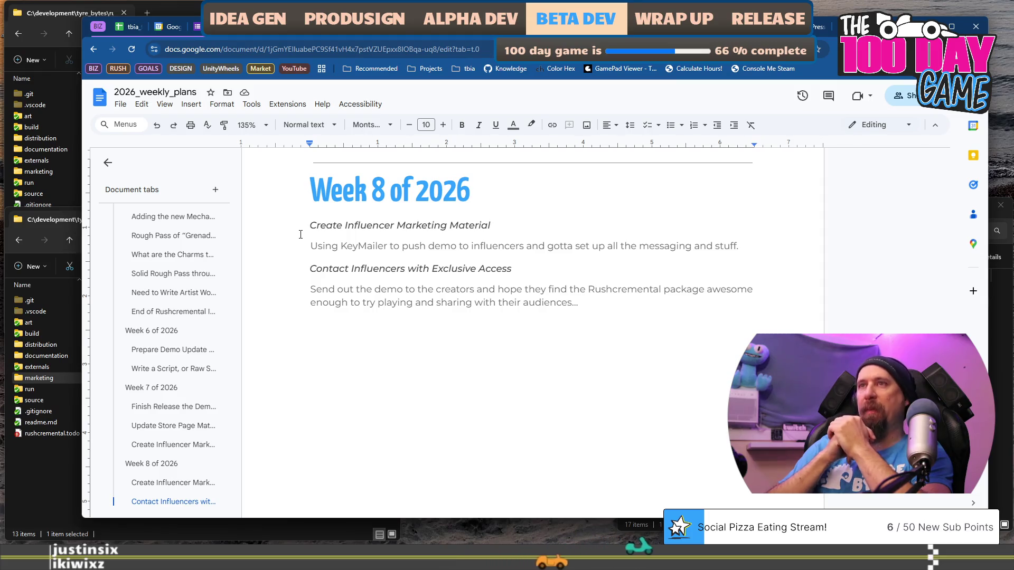
- Add a Release Demo goal noting players can enjoy the game as Next Fest begins
key(ctrl+v)
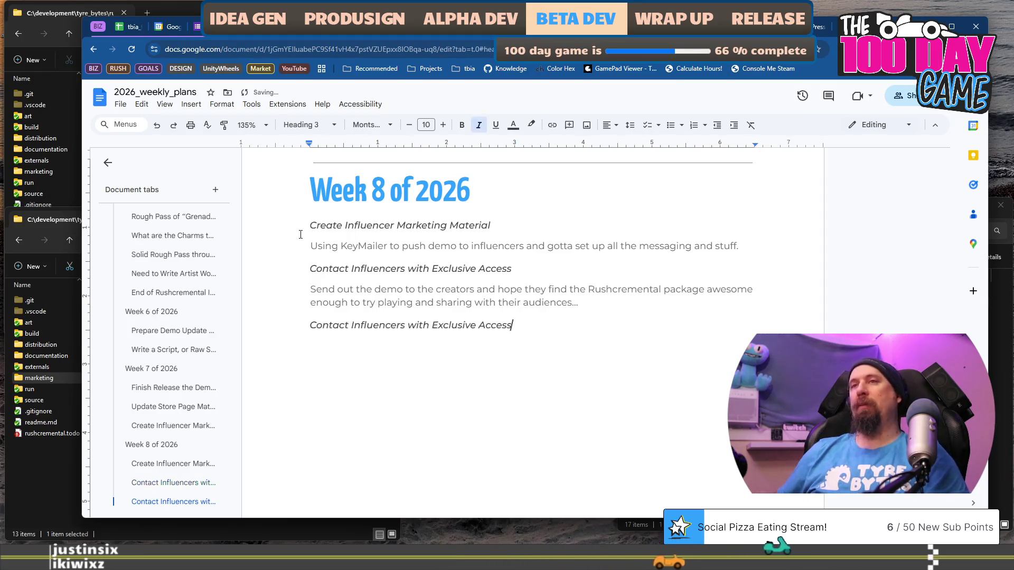
key(shift+Home)
text(Release Dem)
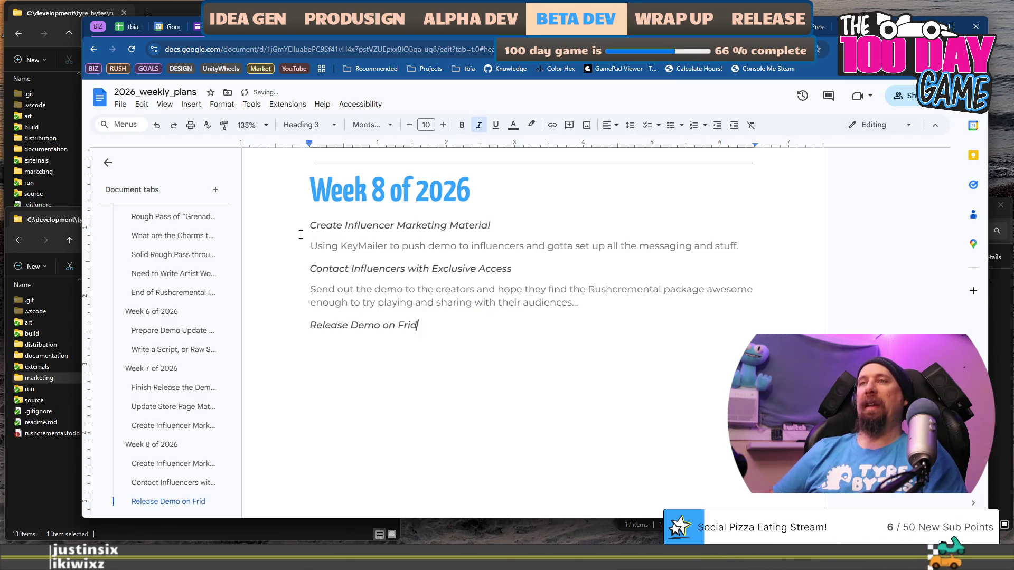
text(ay at 9am,)
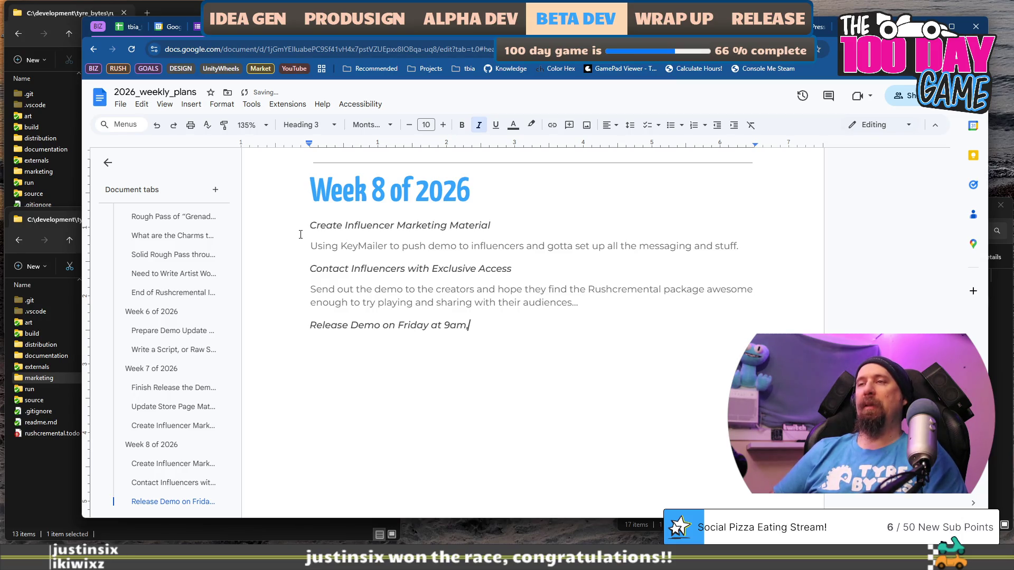
text( Eastern)
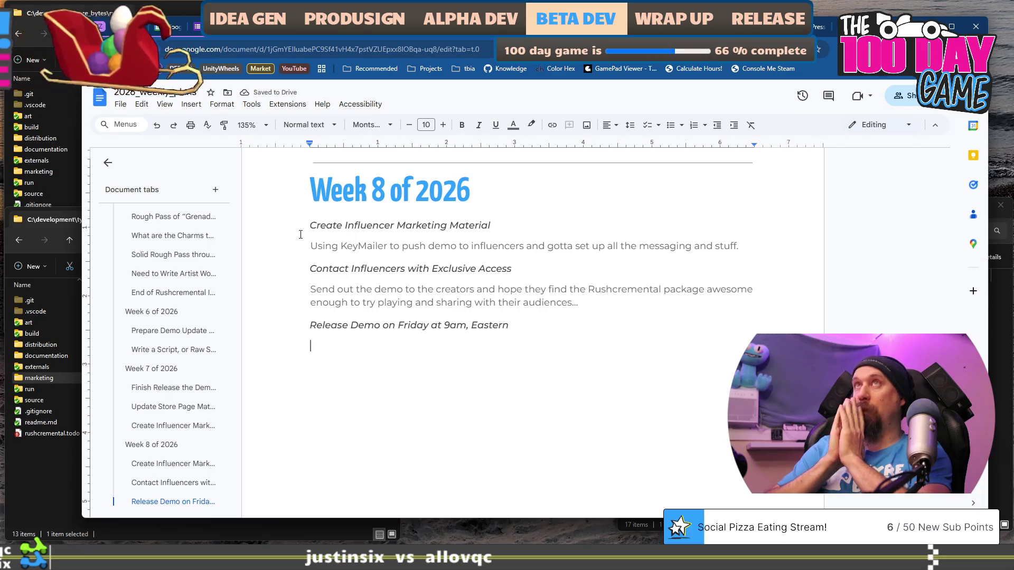
text(Press the )
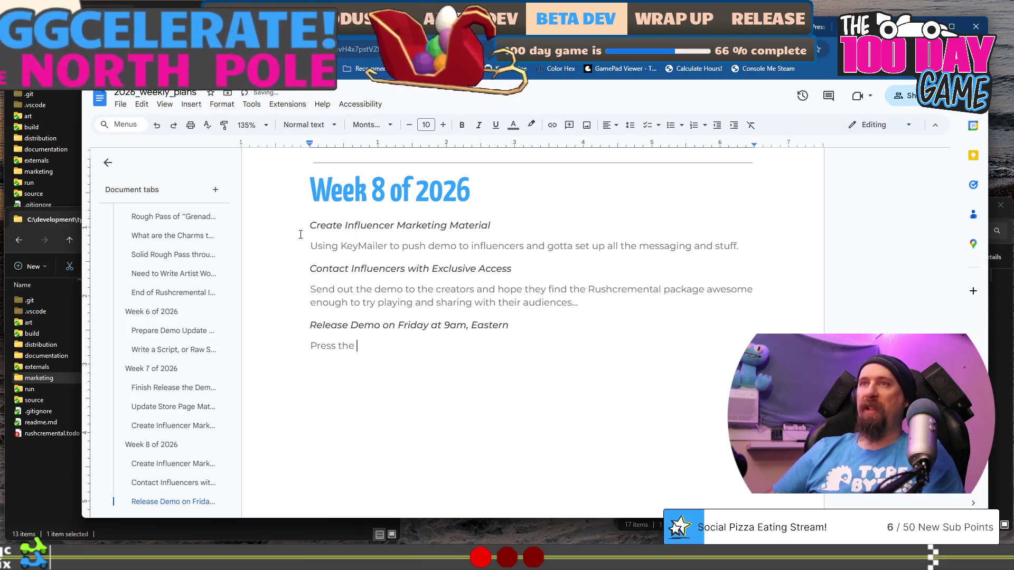
text(buttons again)
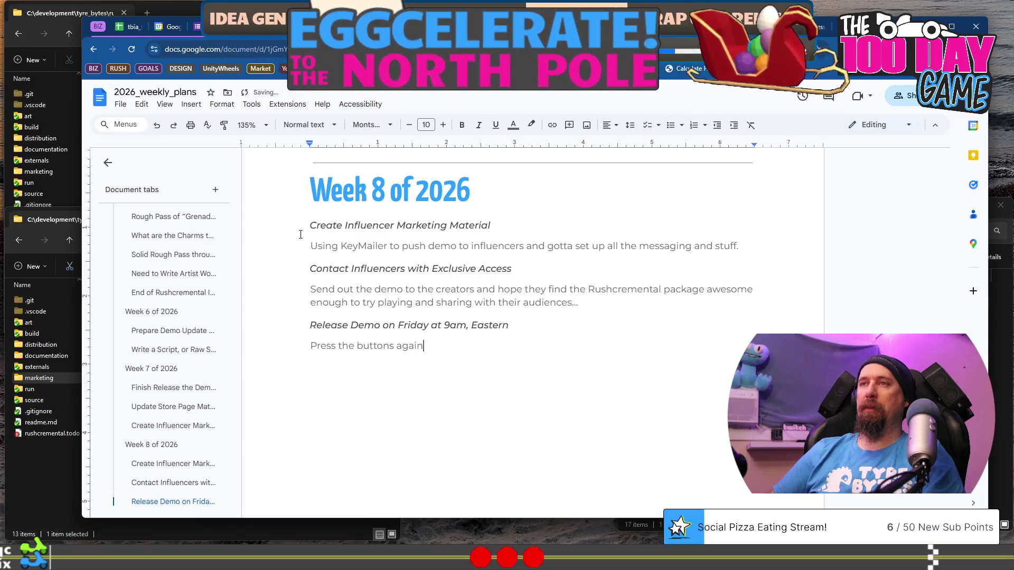
text( so player)
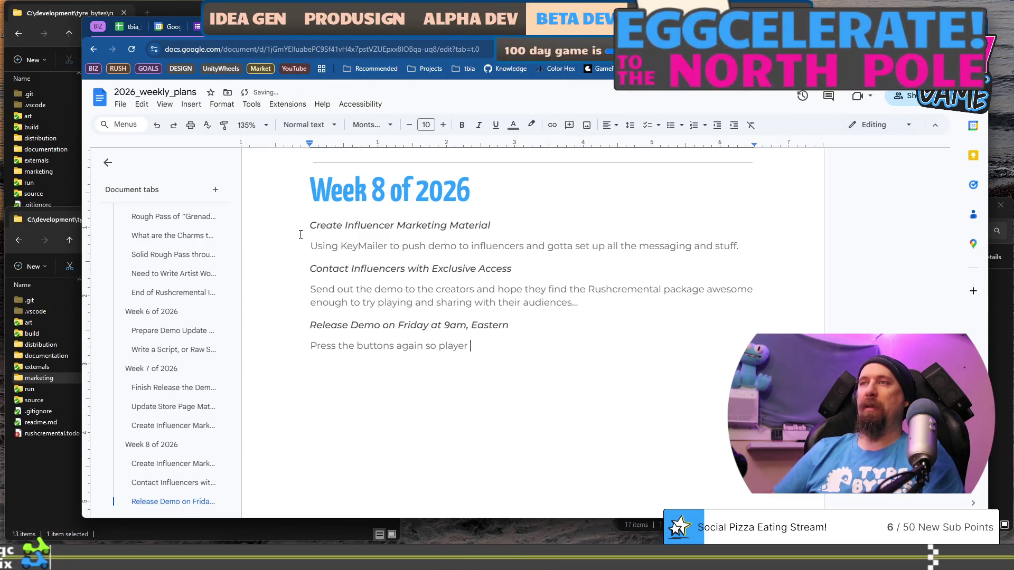
text(s can enjoy th)
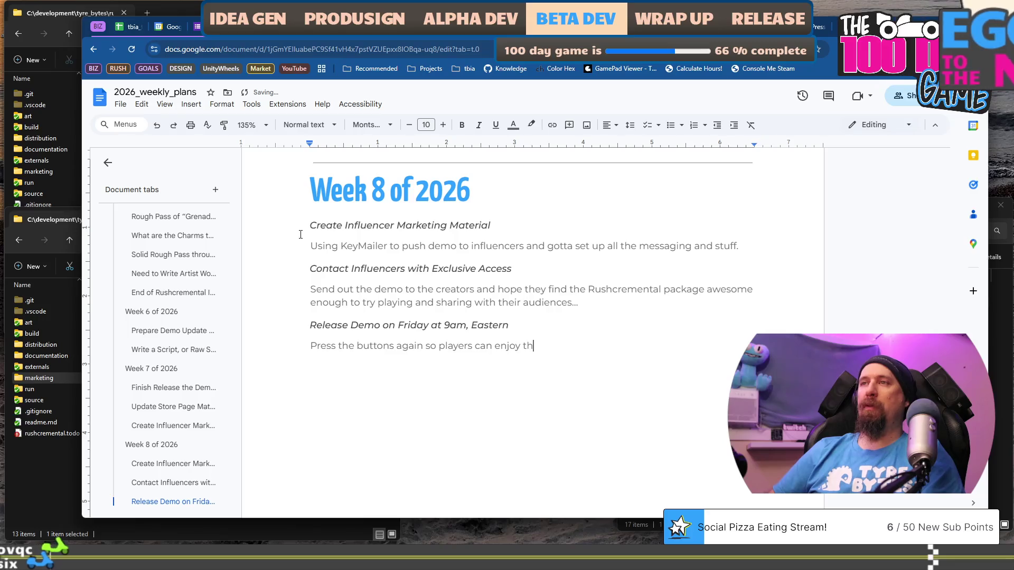
text(e game be)
key(BackSpace)
key(BackSpace)
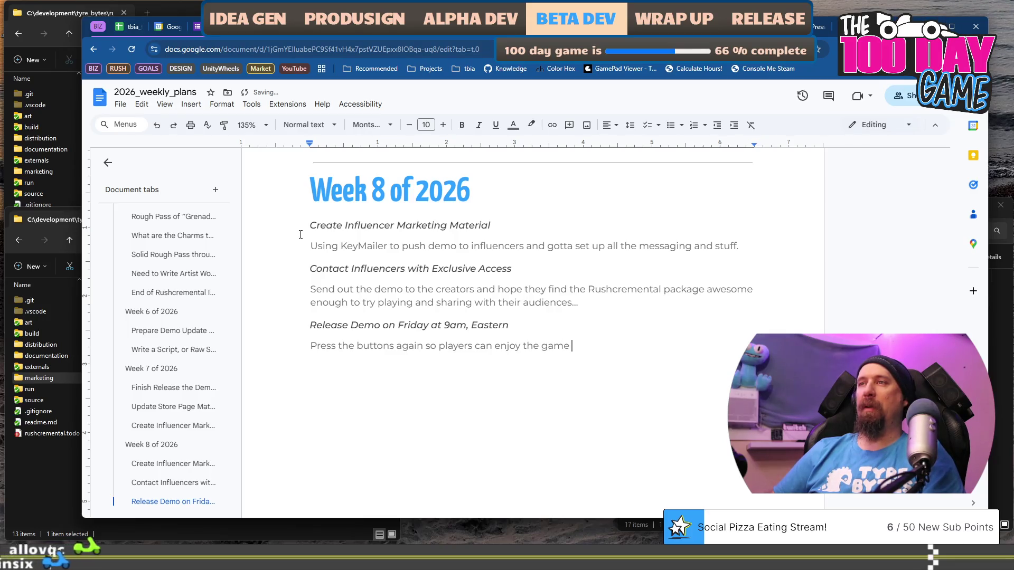
text(as Next Fest )
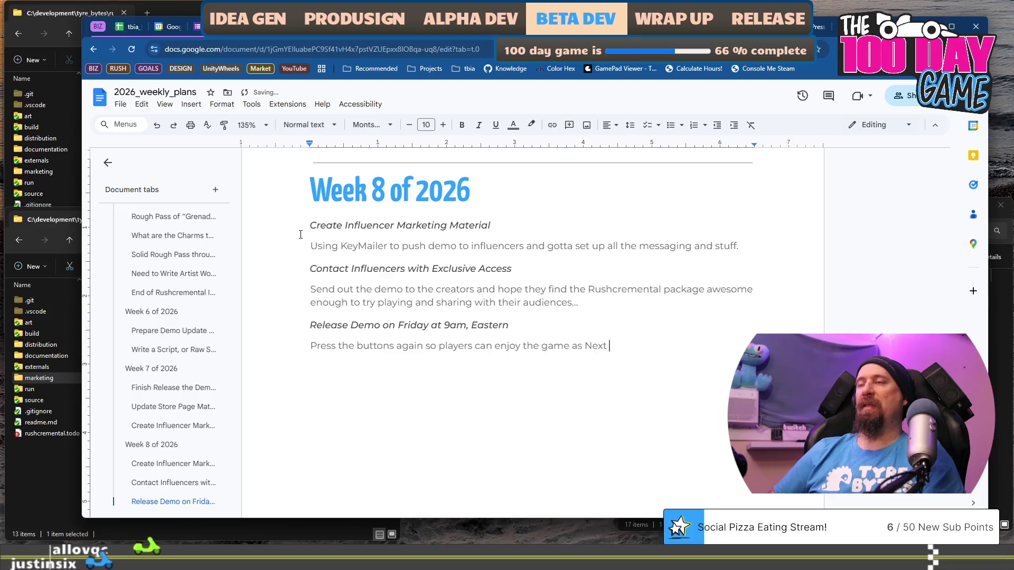
text(begins.)
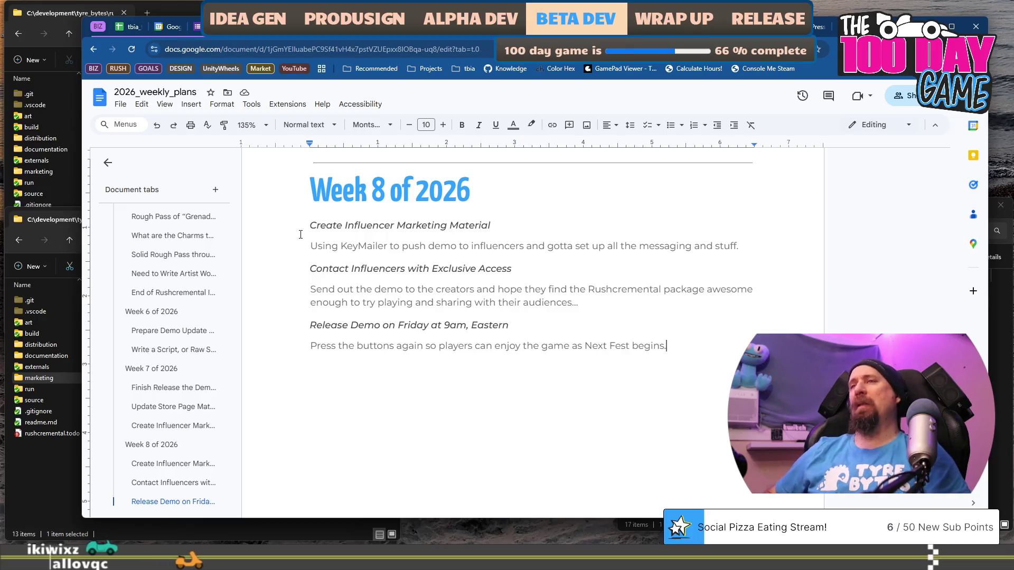
- Add the 'Create Prerecorded Rushcremental Gameplay Video for Steam Streaming' heading with the Next Fest sentence below
click(173, 502)
key(ctrl+c)
key(ctrl+End)
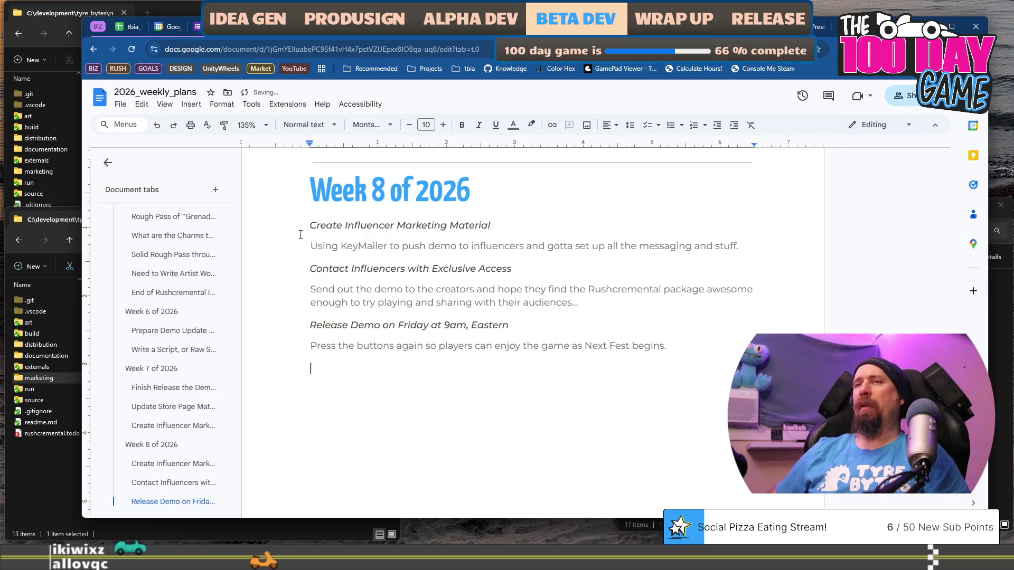
key(Return)
key(ctrl+v)
key(shift+Home)
text(Create a )
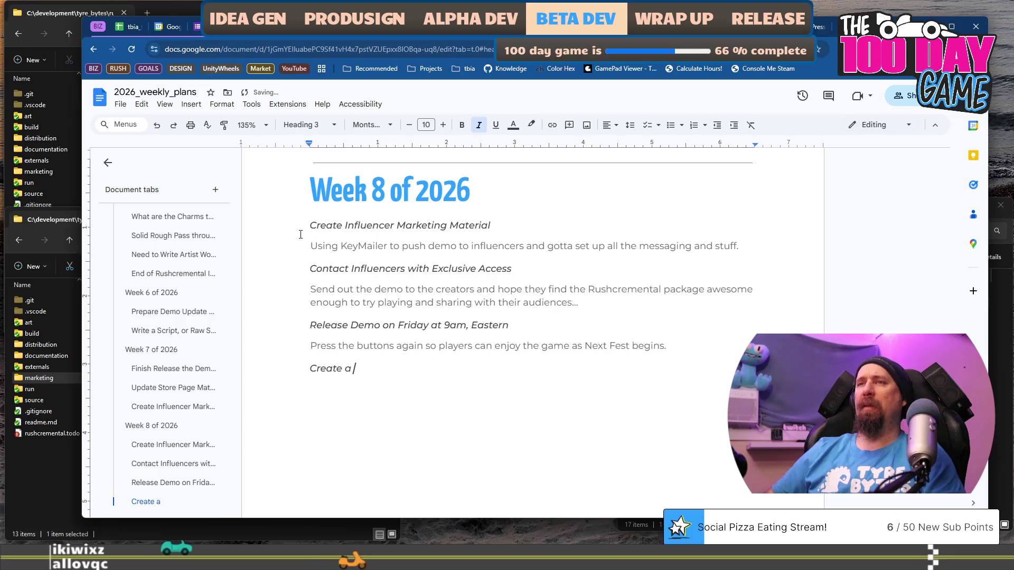
text(Rushcrem)
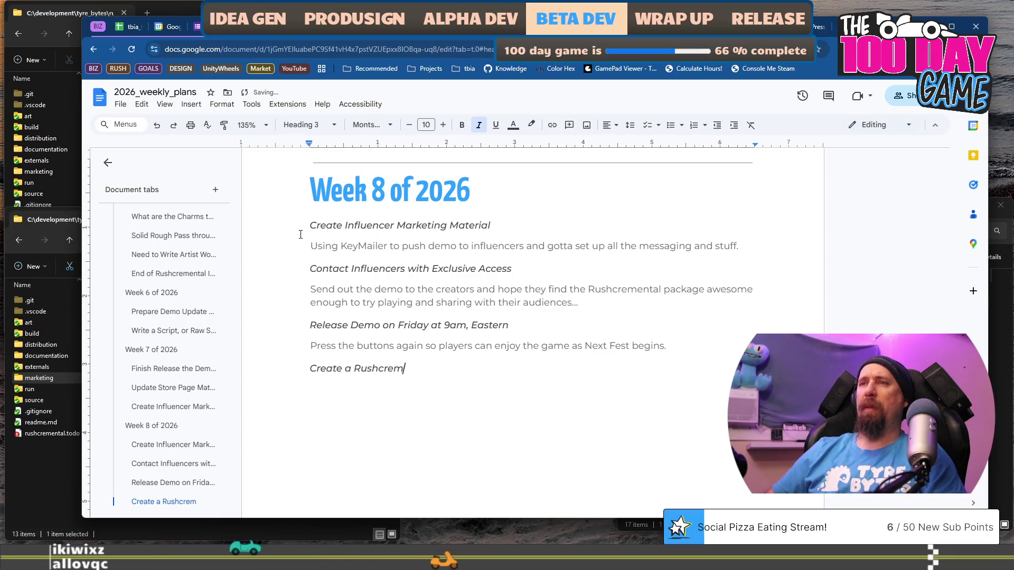
text(ental Gamepl)
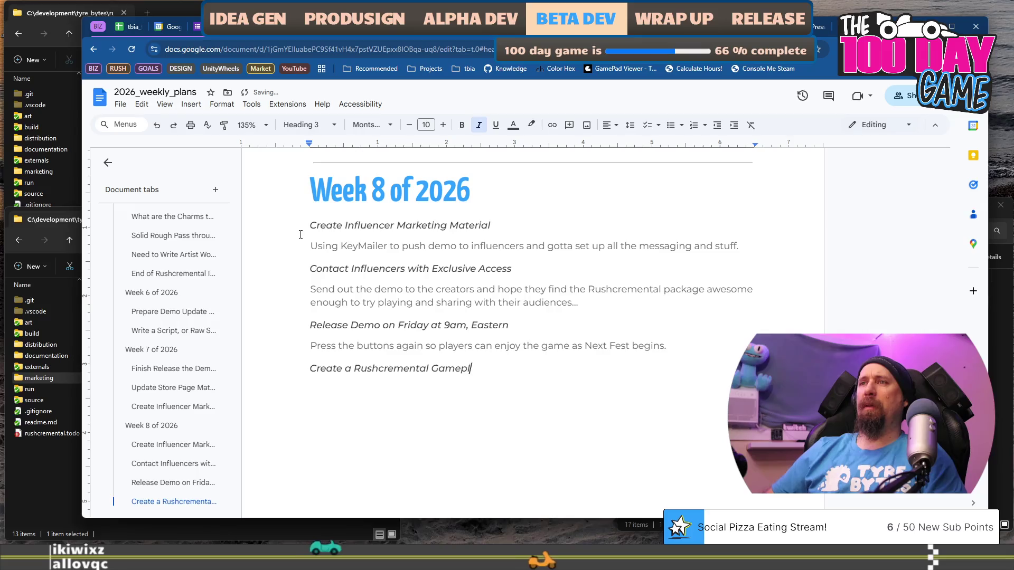
text(ay Video )
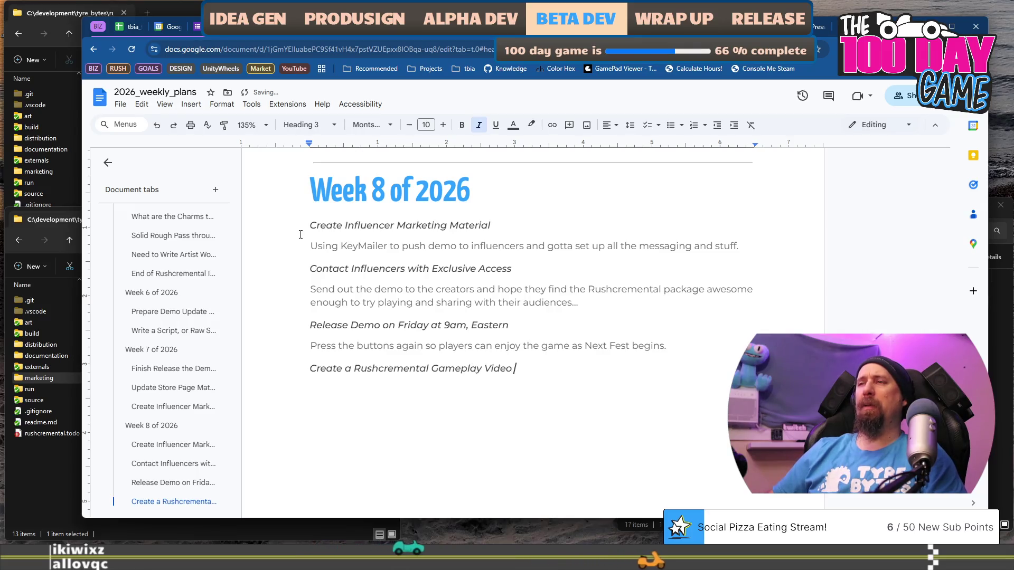
text(for)
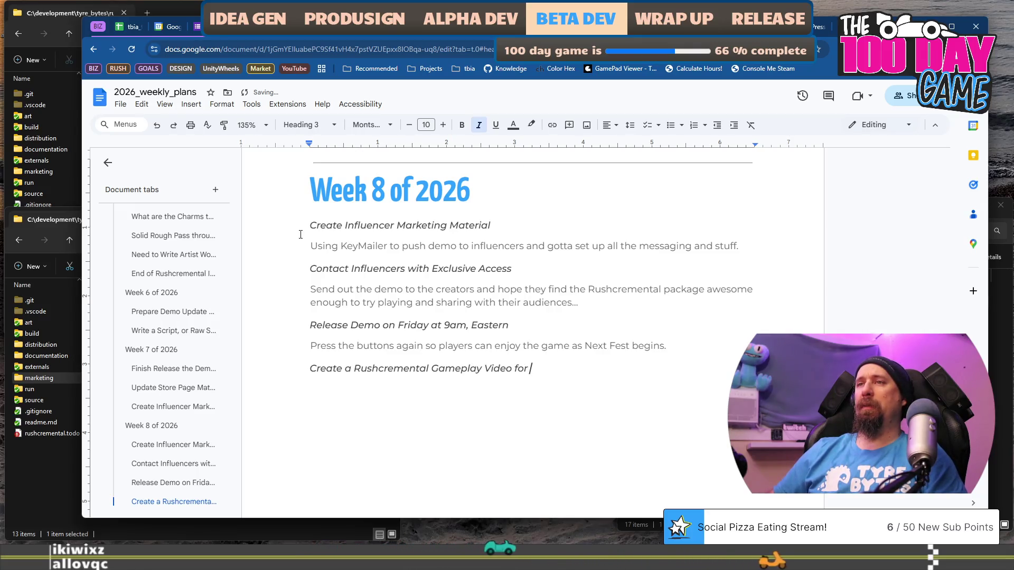
key(BackSpace)
key(BackSpace)
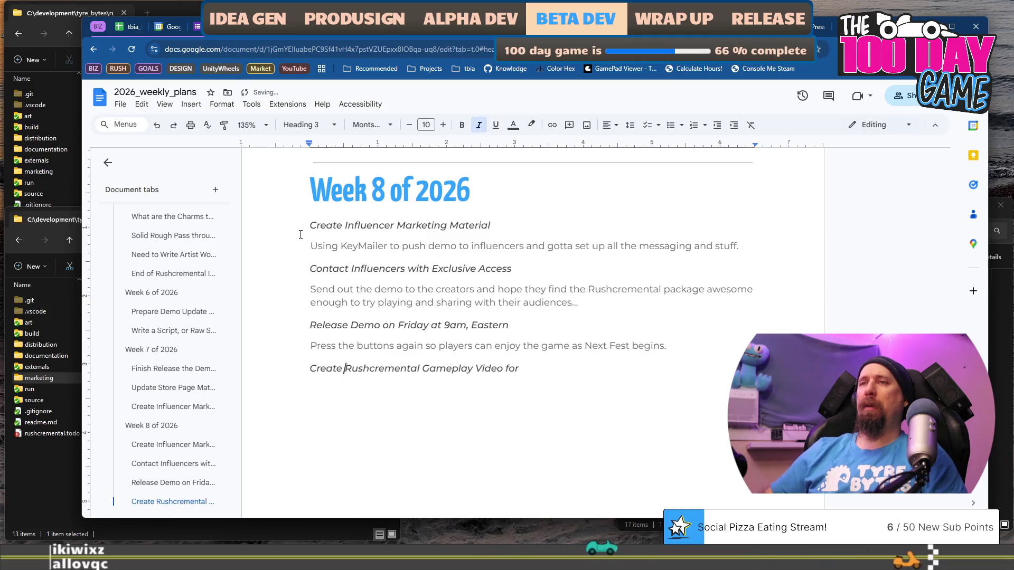
text(Prerecorded)
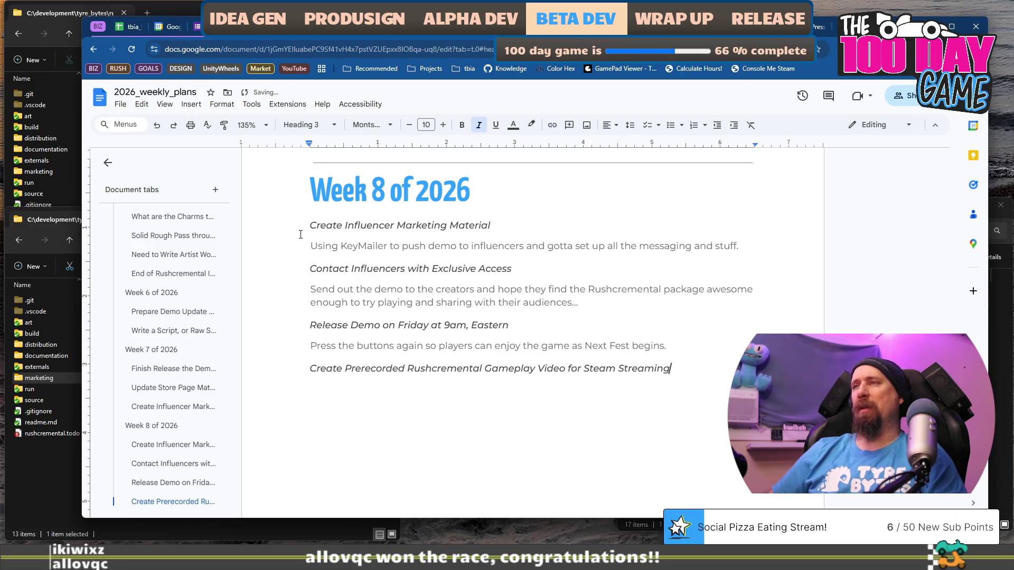
key(shift+Home)
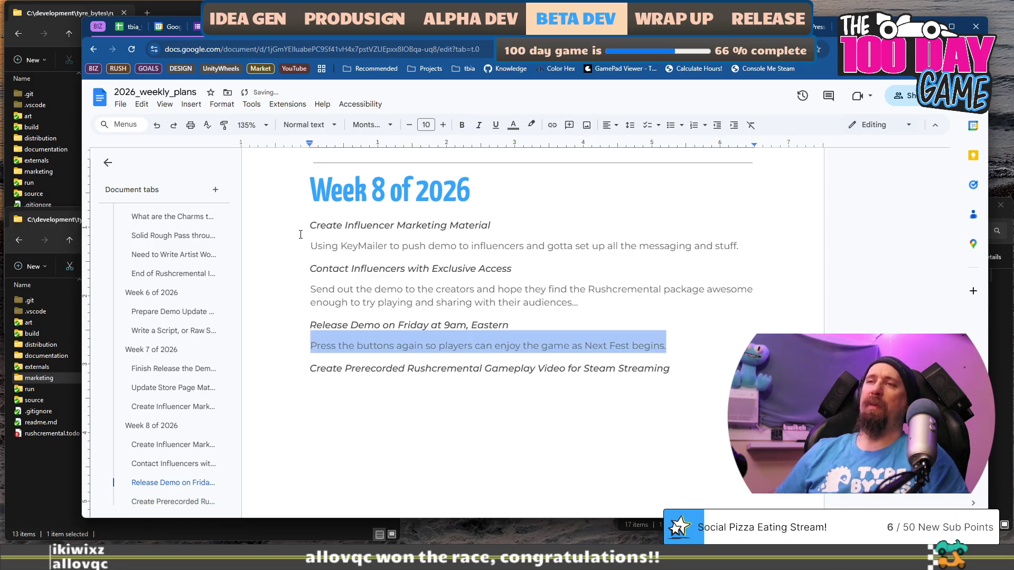
key(Down)
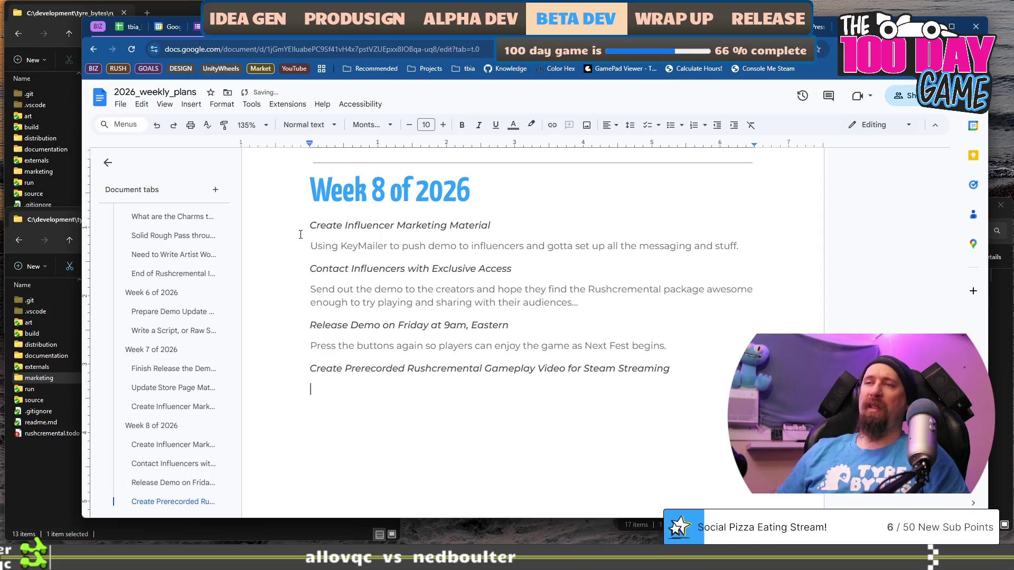
key(ctrl+v)
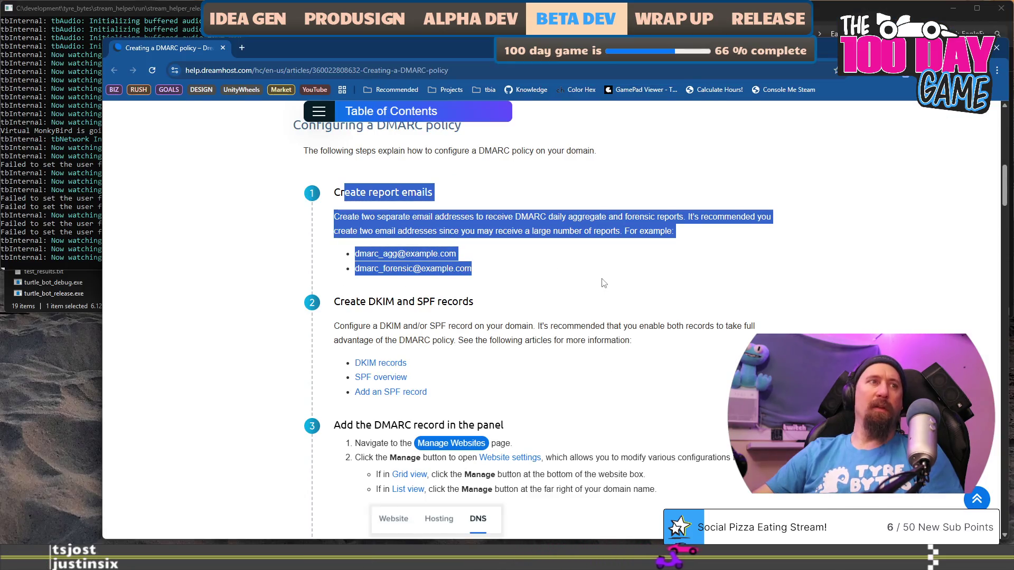
- Select the dmarc_agg and dmarc_forensic example report addresses in the DreamHost DMARC article
scroll(603, 284, up, 2)
scroll(604, 283, down, 1)
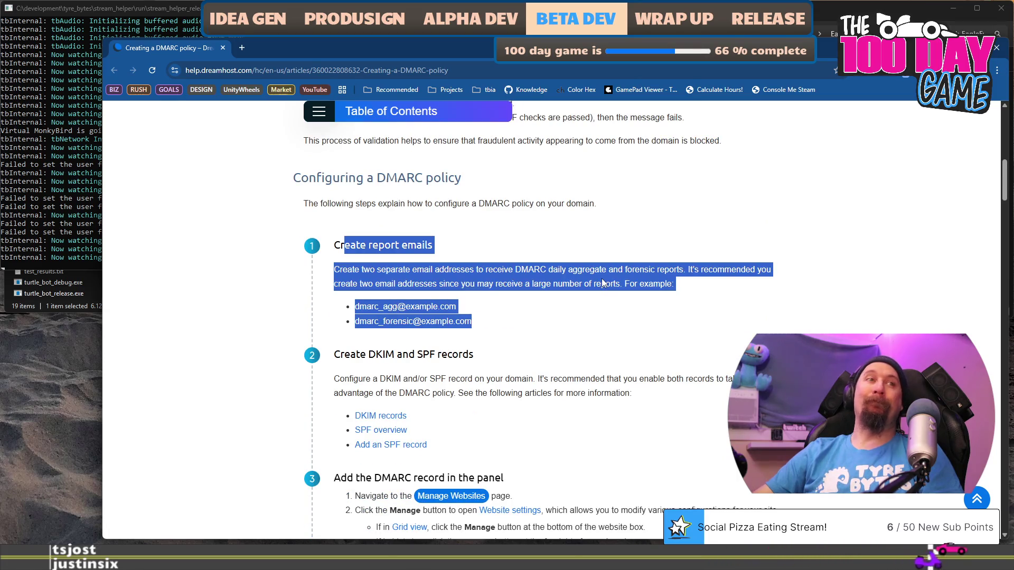
scroll(603, 283, up, 2)
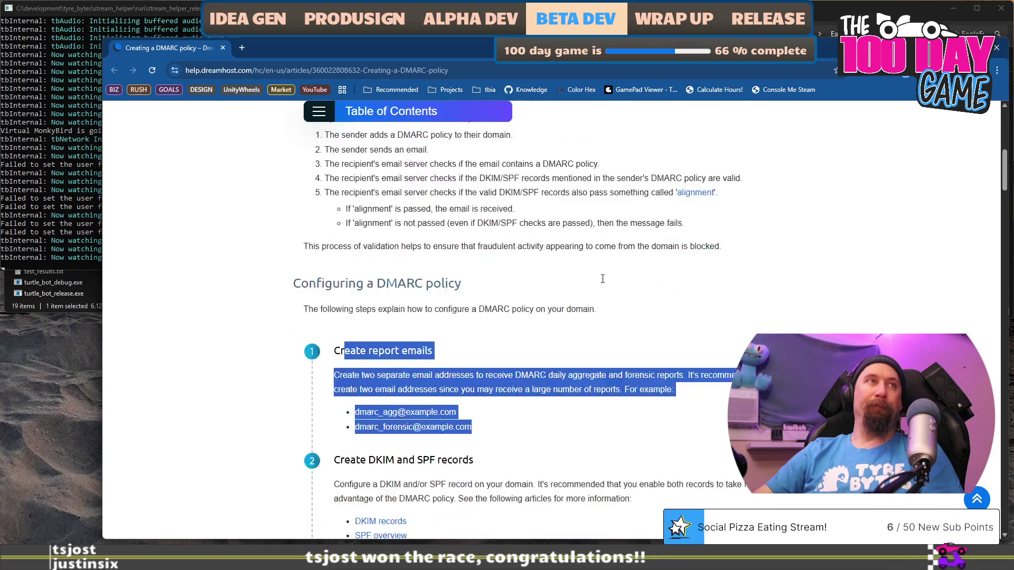
scroll(603, 279, down, 2)
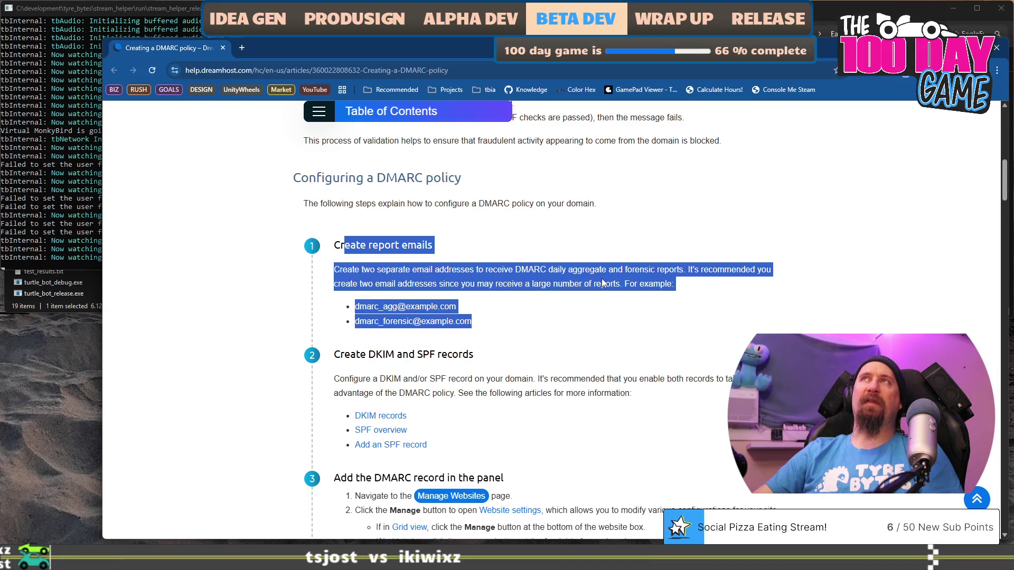
scroll(602, 283, down, 8)
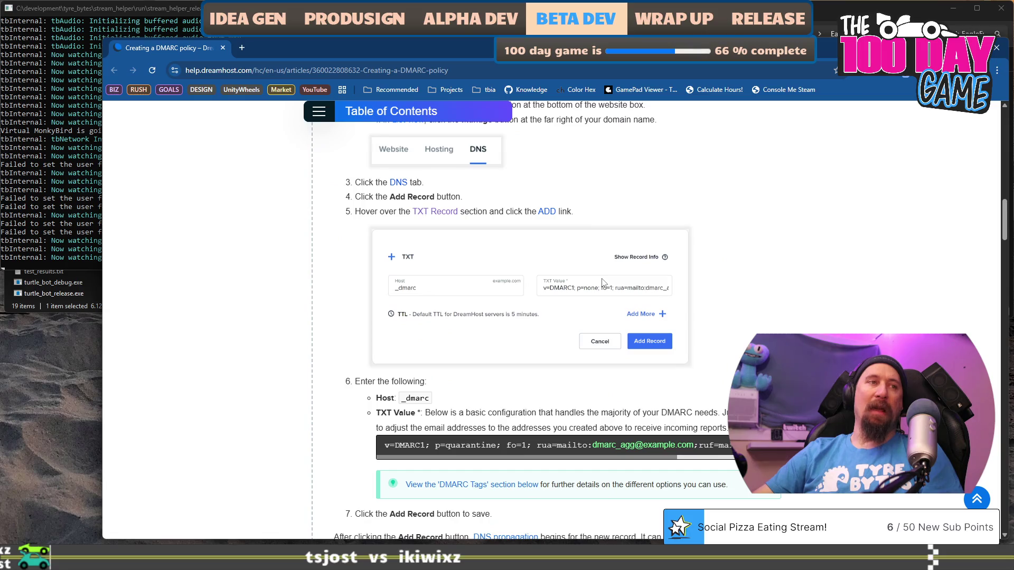
scroll(602, 282, down, 1)
scroll(603, 282, up, 11)
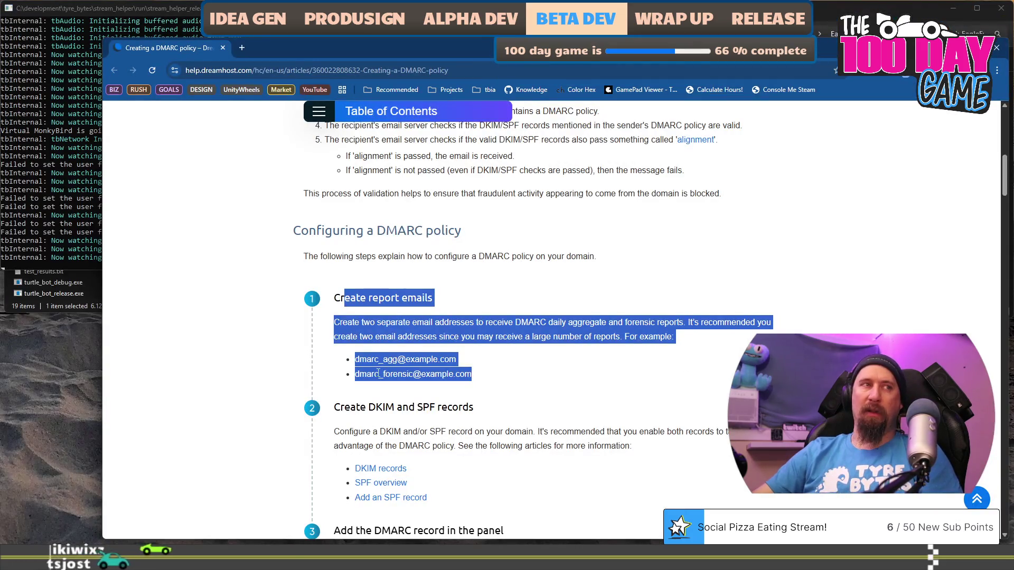
click(351, 364)
mouse_move(350, 363)
mouse_down()
mouse_move(507, 409)
mouse_move(512, 380)
mouse_up()
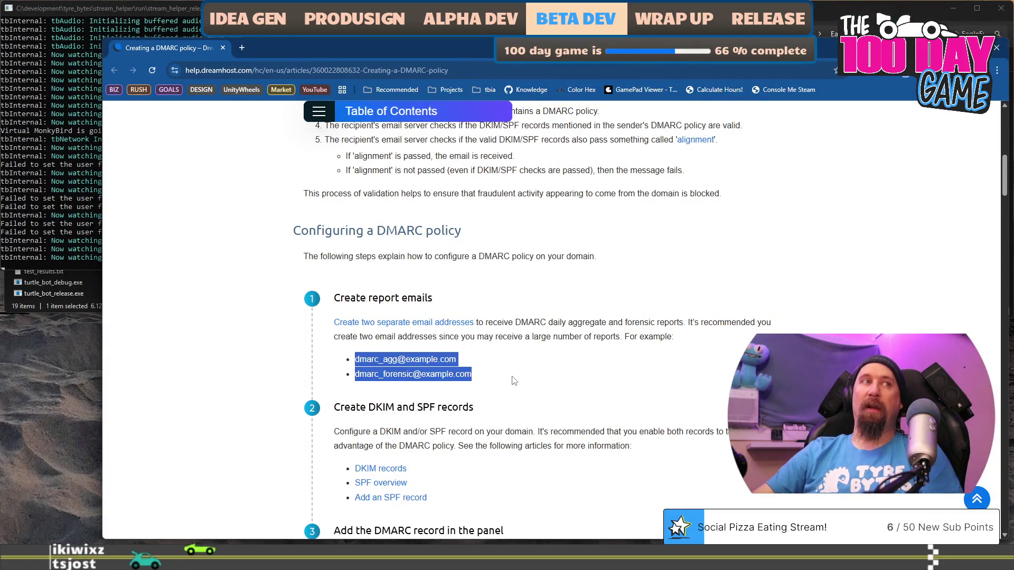
scroll(512, 380, down, 1)
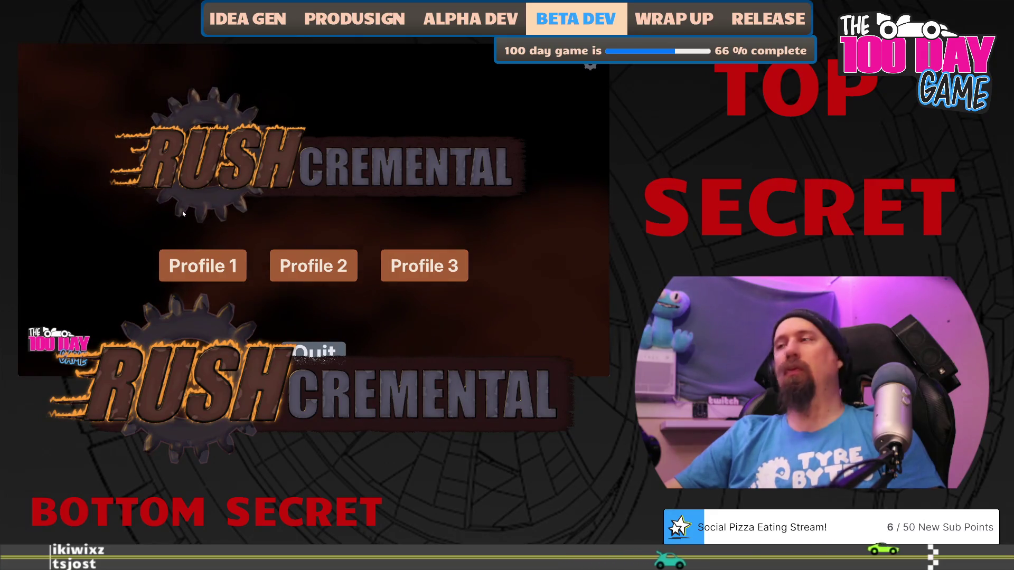
- Load the second profile, buy two Better Searching levels, and start a scavenging run
click(314, 267)
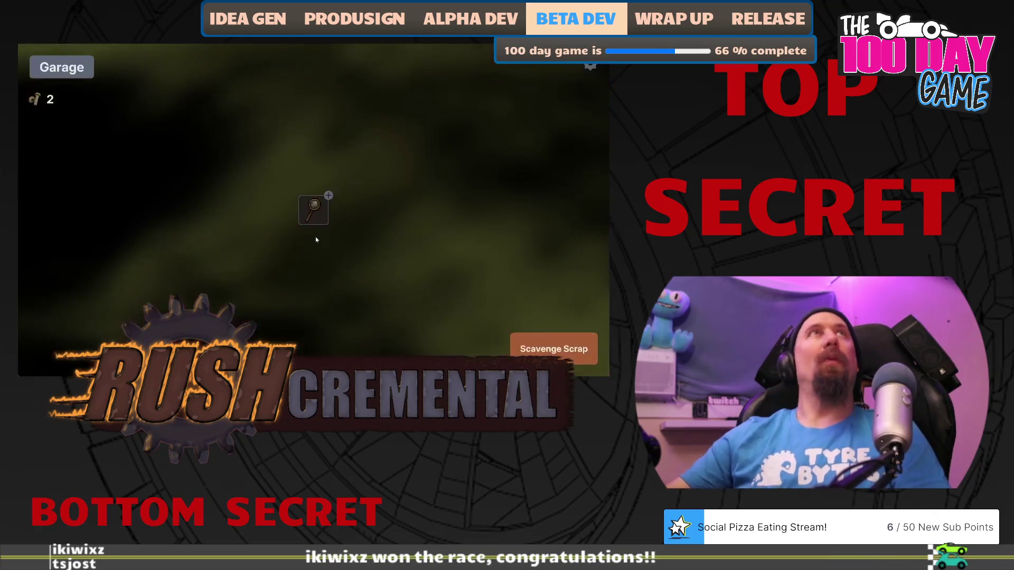
mouse_move(316, 213)
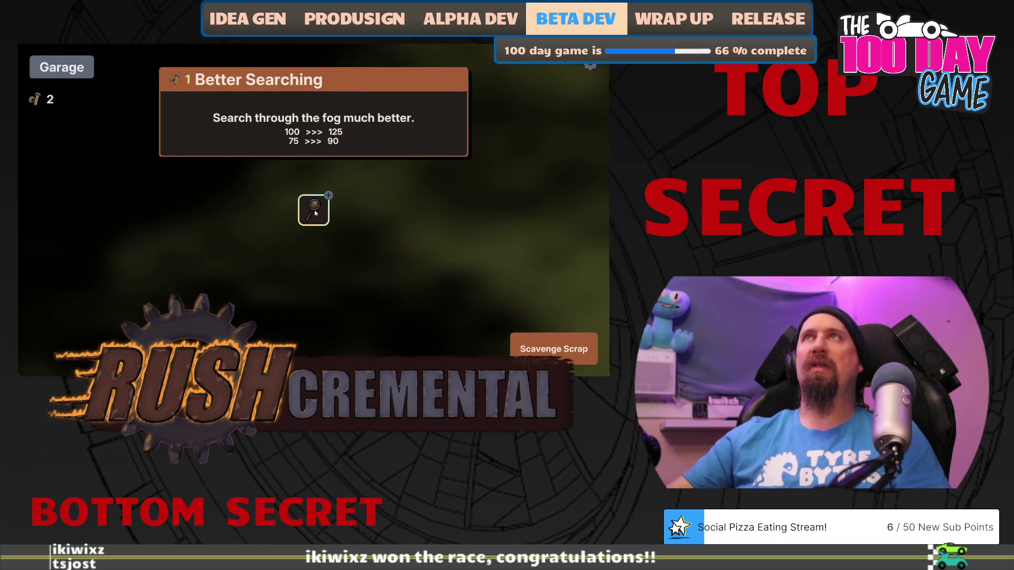
click(315, 213)
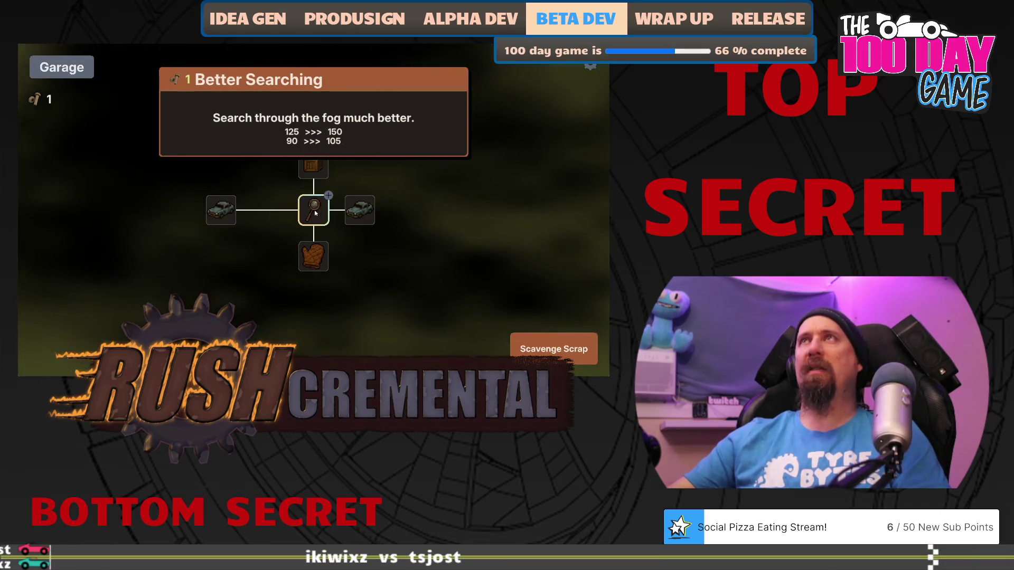
click(316, 213)
key(space)
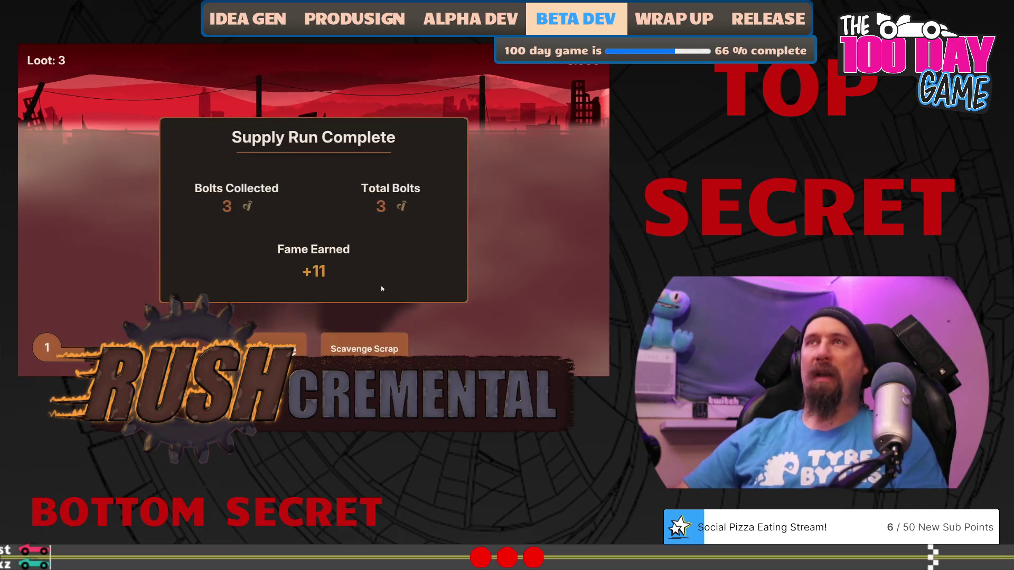
- Max out Better Searching, upgrade the gloves and crate nodes, and run again
click(294, 349)
click(315, 212)
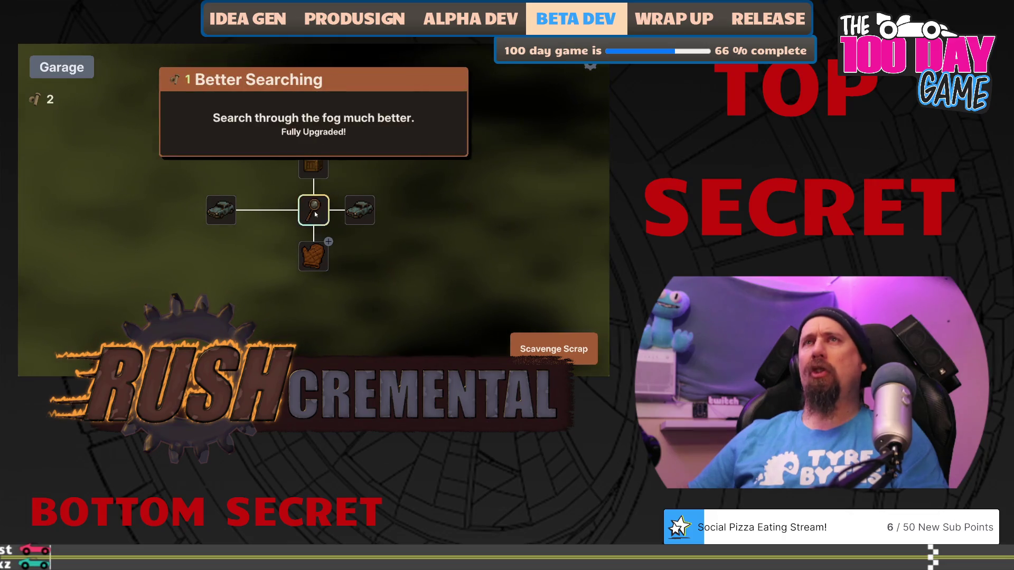
click(316, 248)
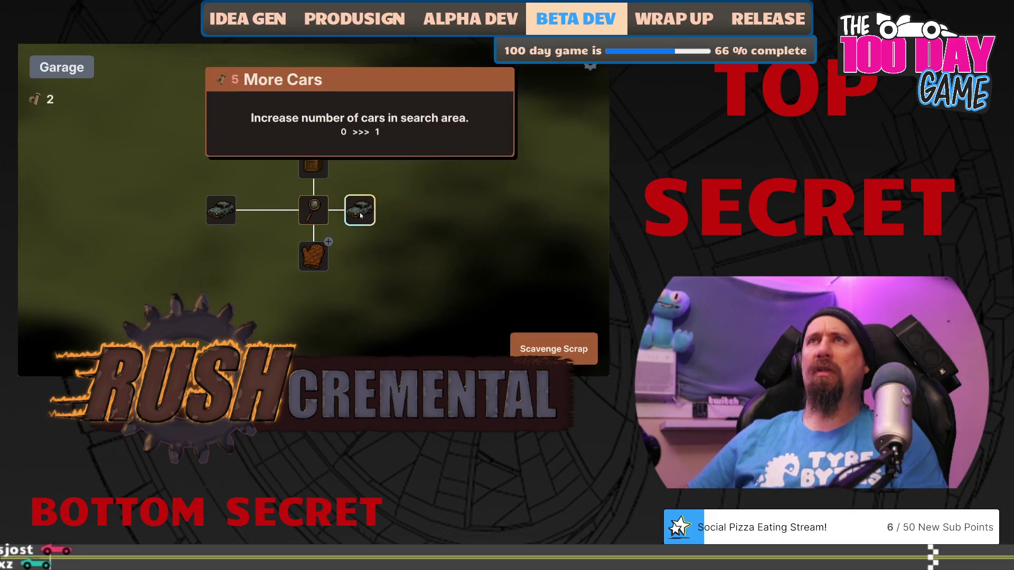
click(320, 173)
click(539, 348)
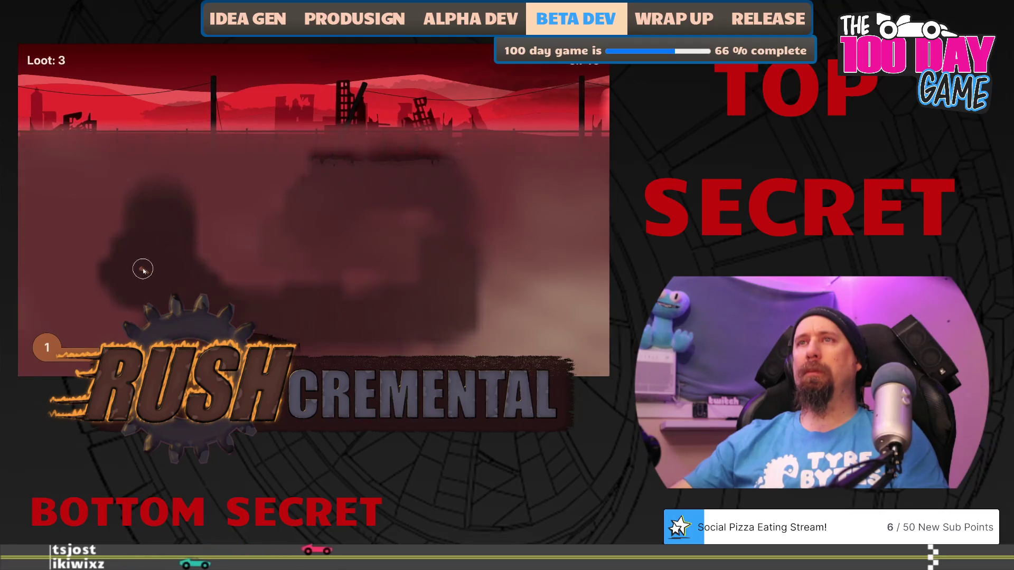
- Upgrade the gloves again and buy More Cars over two more runs, ending with 8 bolts
click(275, 348)
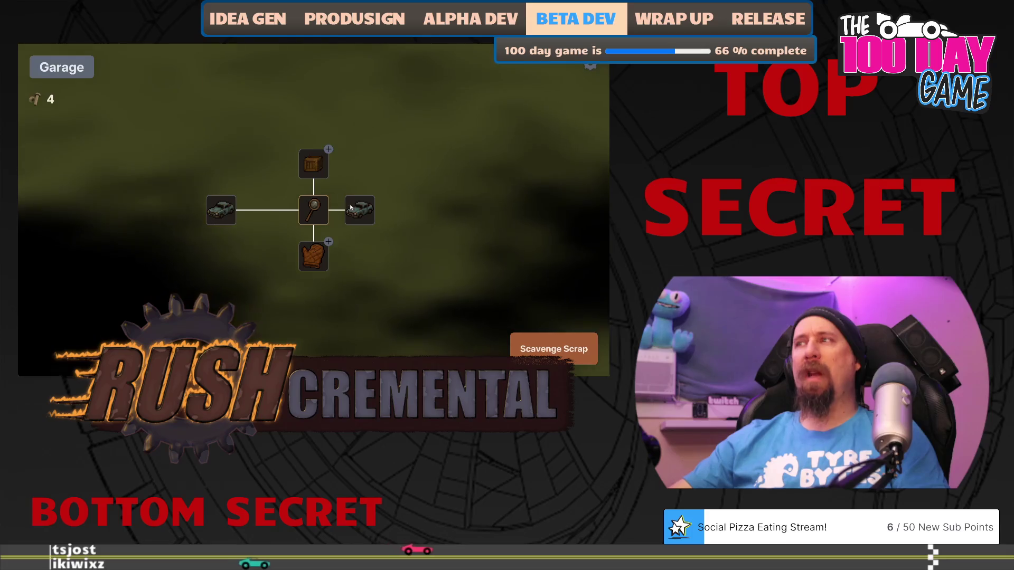
click(313, 256)
click(527, 334)
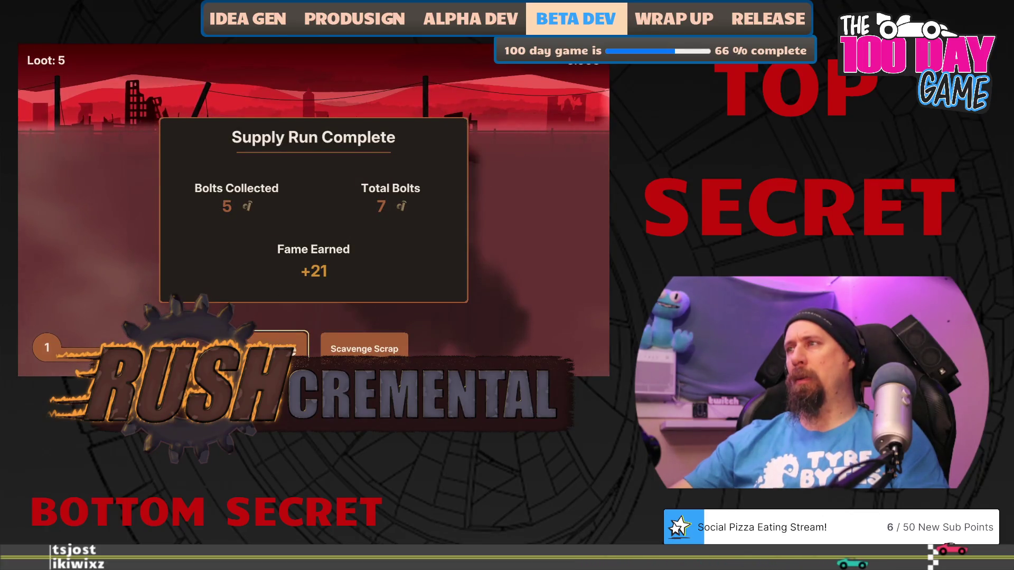
click(280, 348)
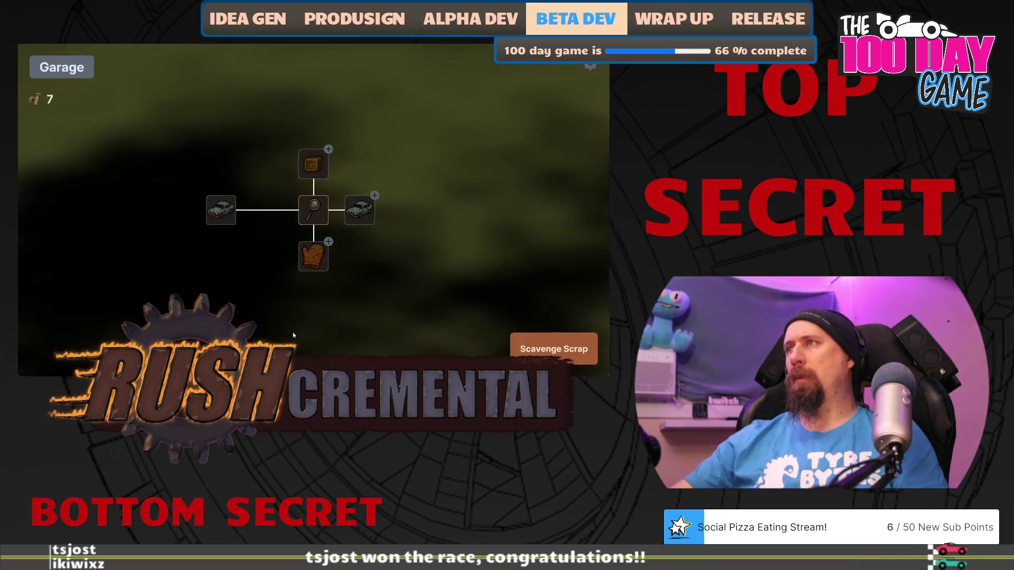
click(359, 210)
click(553, 349)
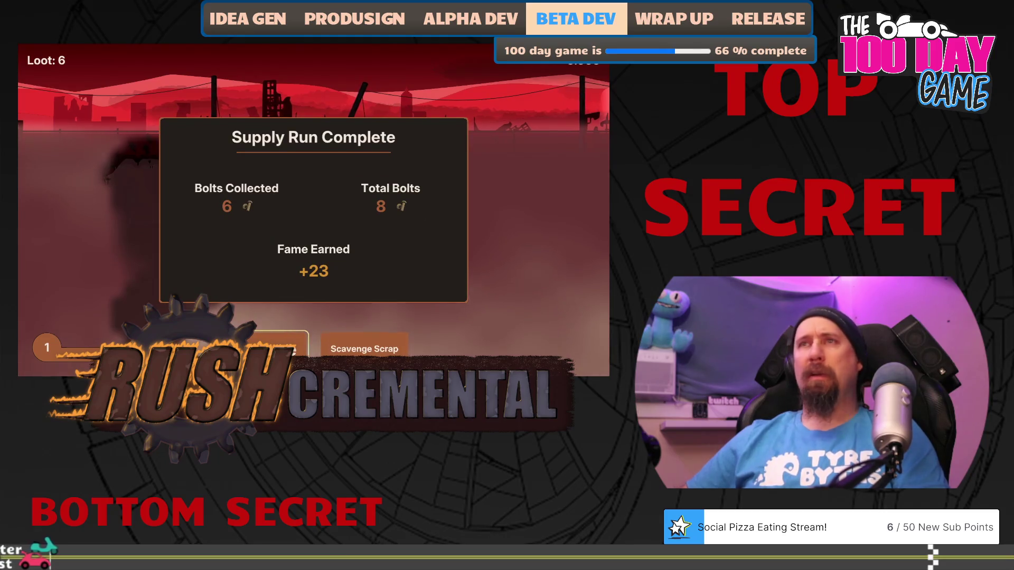
click(280, 344)
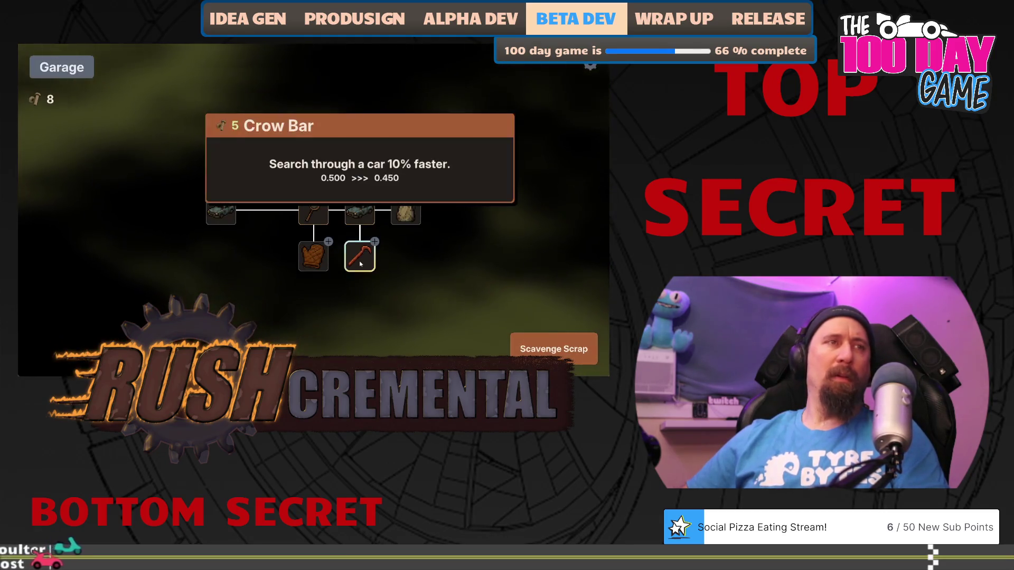
- Play two scavenging runs, scraping the fog around the car for bolts, then start a third
click(554, 348)
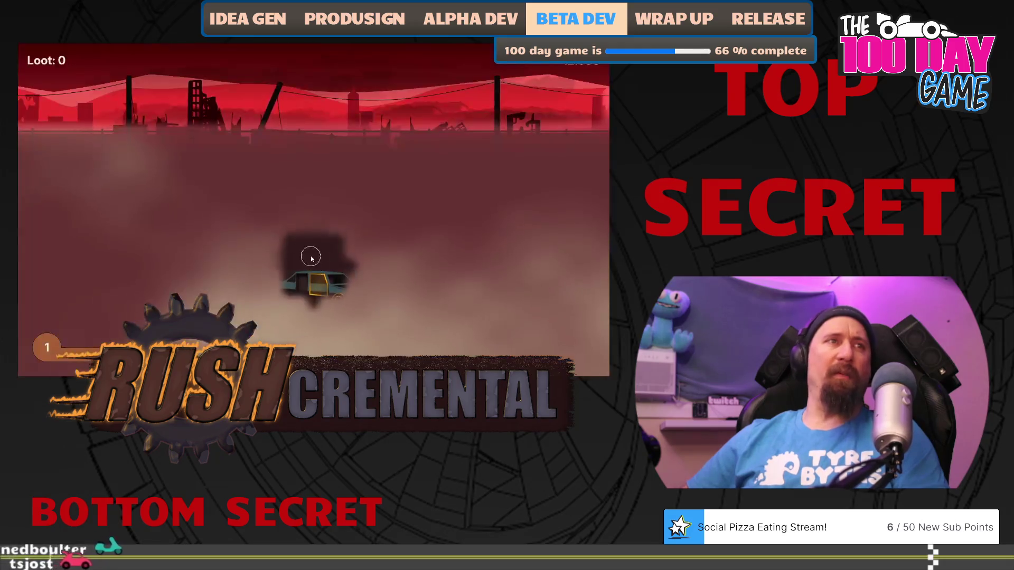
mouse_move(443, 206)
mouse_down()
mouse_move(478, 245)
mouse_move(453, 328)
mouse_move(476, 294)
mouse_move(385, 315)
mouse_move(346, 294)
mouse_move(118, 313)
mouse_move(141, 172)
mouse_move(317, 182)
mouse_move(264, 229)
mouse_move(321, 190)
mouse_move(224, 224)
mouse_move(329, 290)
mouse_up()
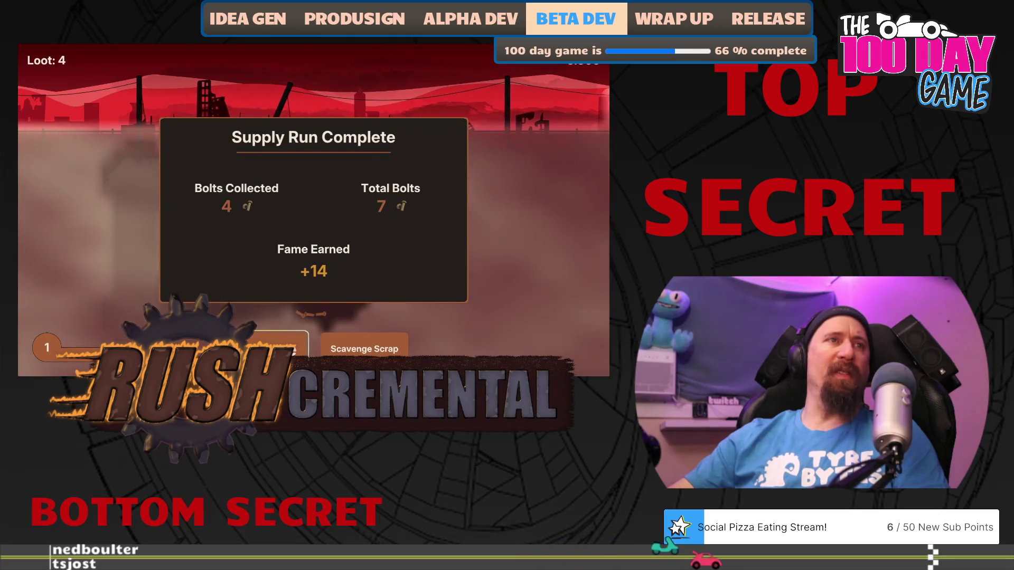
click(275, 346)
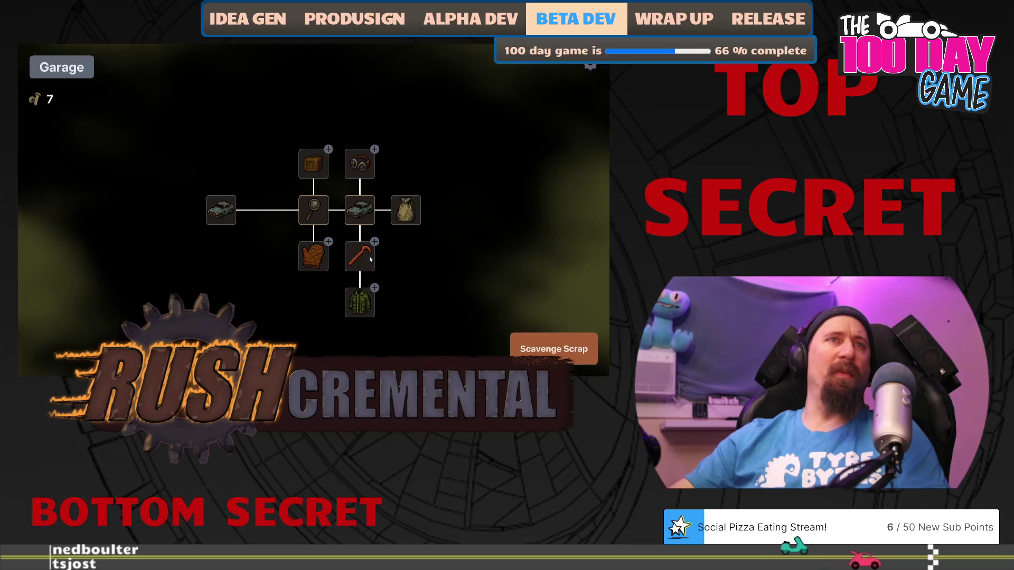
click(554, 349)
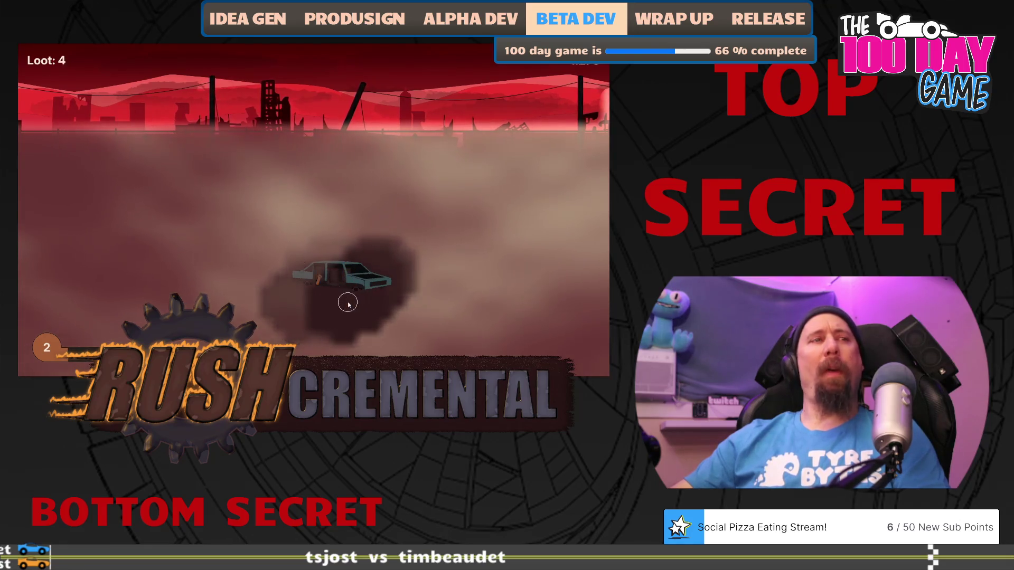
mouse_move(348, 305)
mouse_down()
mouse_move(197, 220)
mouse_move(222, 185)
mouse_up()
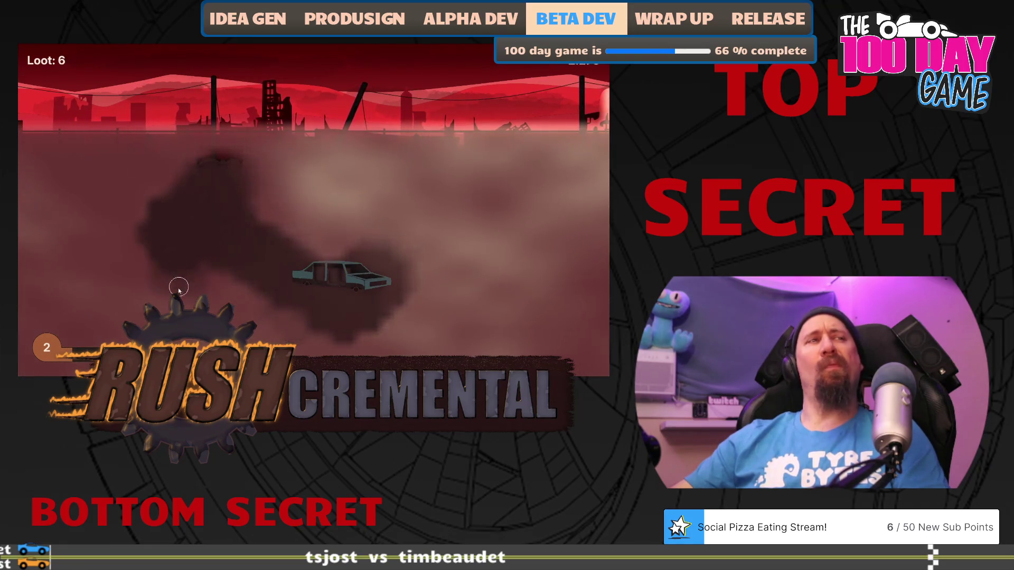
drag(188, 309, 356, 319)
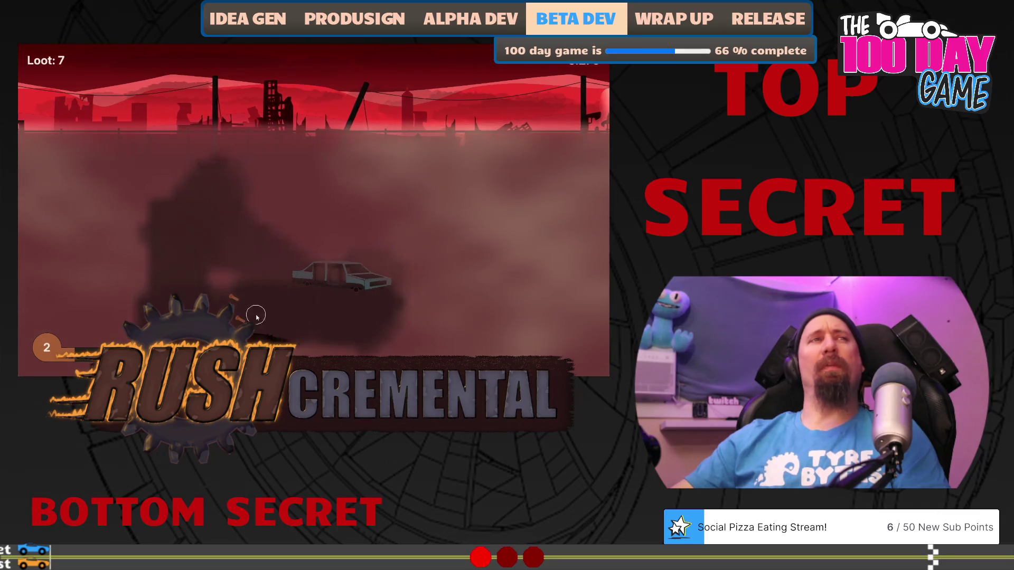
click(280, 346)
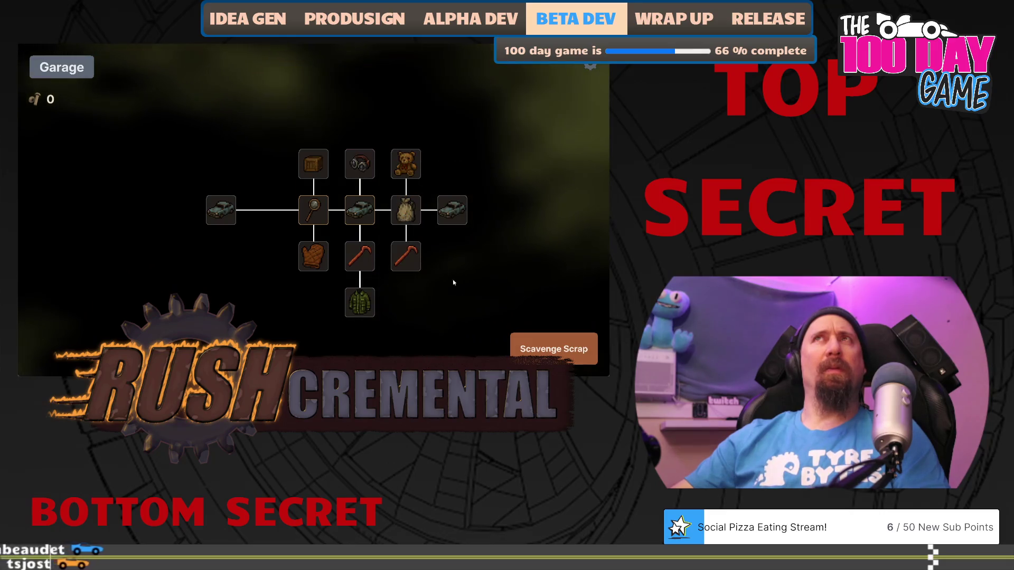
click(529, 350)
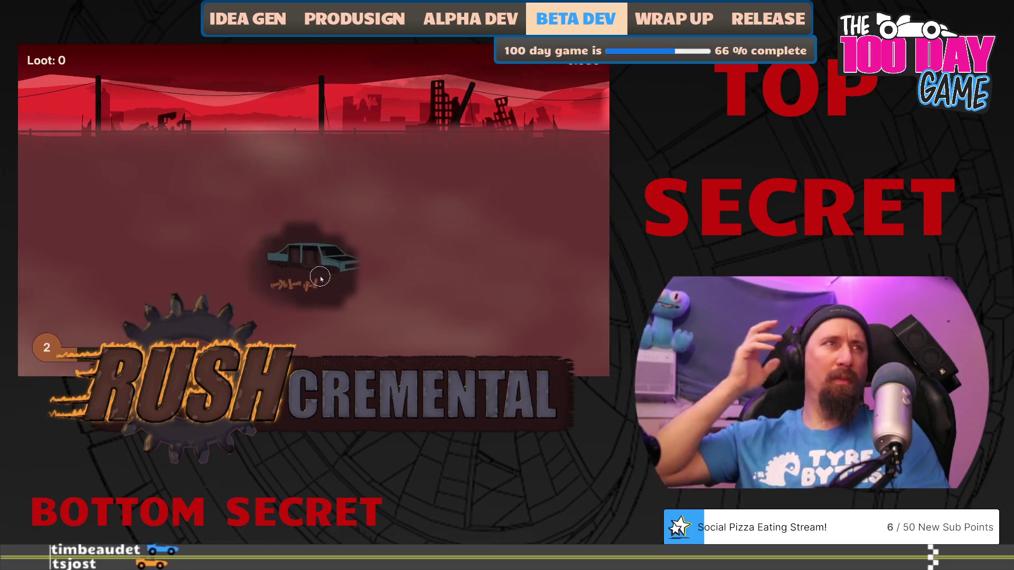
- Finish the run, buy the middle Crow Bar upgrade, and start a new supply run
mouse_move(269, 289)
mouse_down()
mouse_move(176, 262)
mouse_move(147, 199)
mouse_move(157, 211)
mouse_move(387, 187)
mouse_move(322, 211)
mouse_move(428, 199)
mouse_move(407, 223)
mouse_move(436, 200)
mouse_move(470, 271)
mouse_up()
click(296, 348)
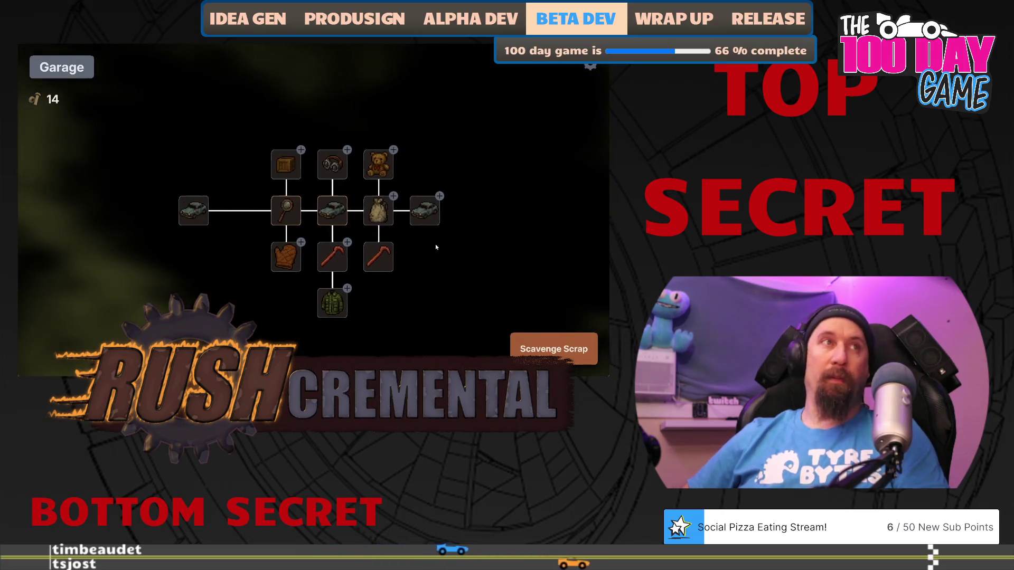
click(315, 259)
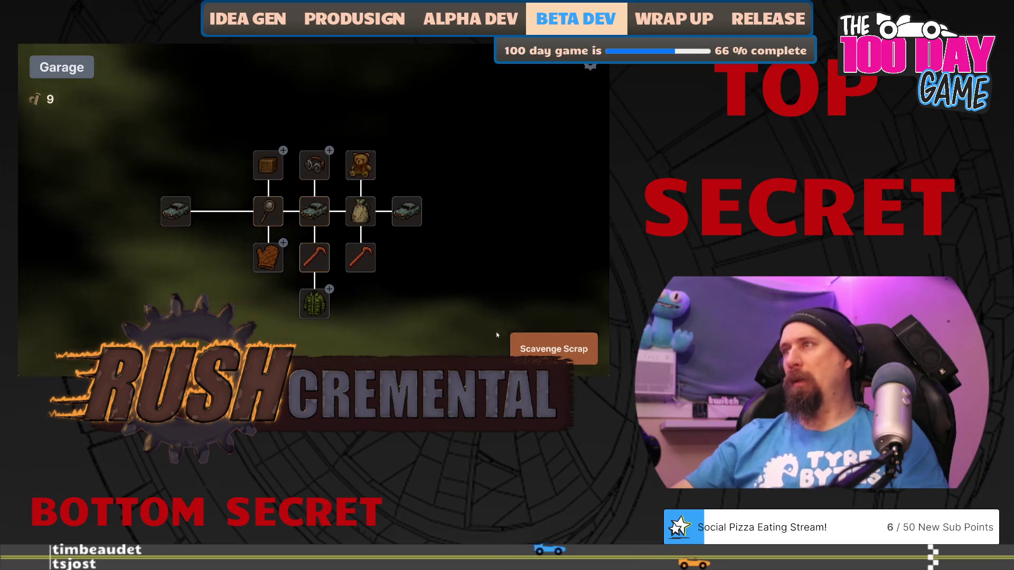
click(553, 349)
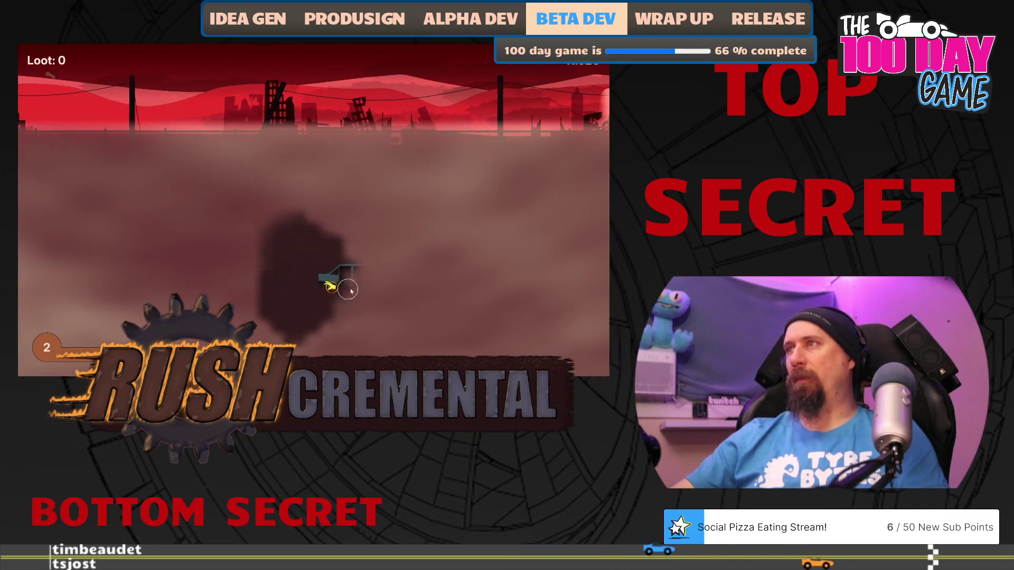
- Sweep the fog for loot, then buy the Bag upgrade for more base loot and run again
mouse_move(351, 291)
mouse_down()
mouse_move(421, 296)
mouse_move(365, 301)
mouse_move(338, 286)
mouse_up()
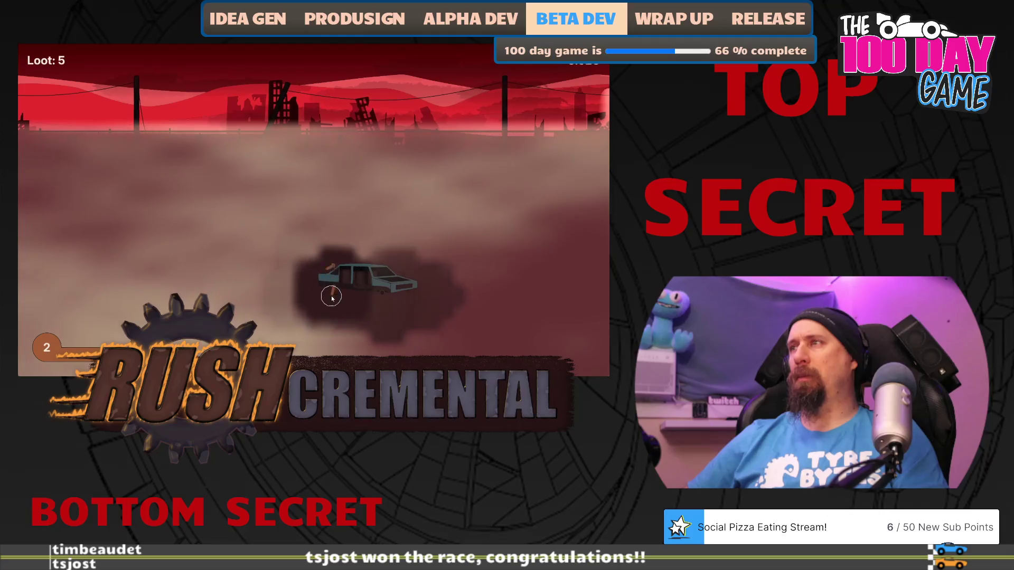
mouse_move(331, 306)
mouse_down()
mouse_move(105, 306)
mouse_move(74, 293)
mouse_move(174, 279)
mouse_move(102, 199)
mouse_move(132, 254)
mouse_move(333, 195)
mouse_move(233, 190)
mouse_move(308, 185)
mouse_move(316, 294)
mouse_up()
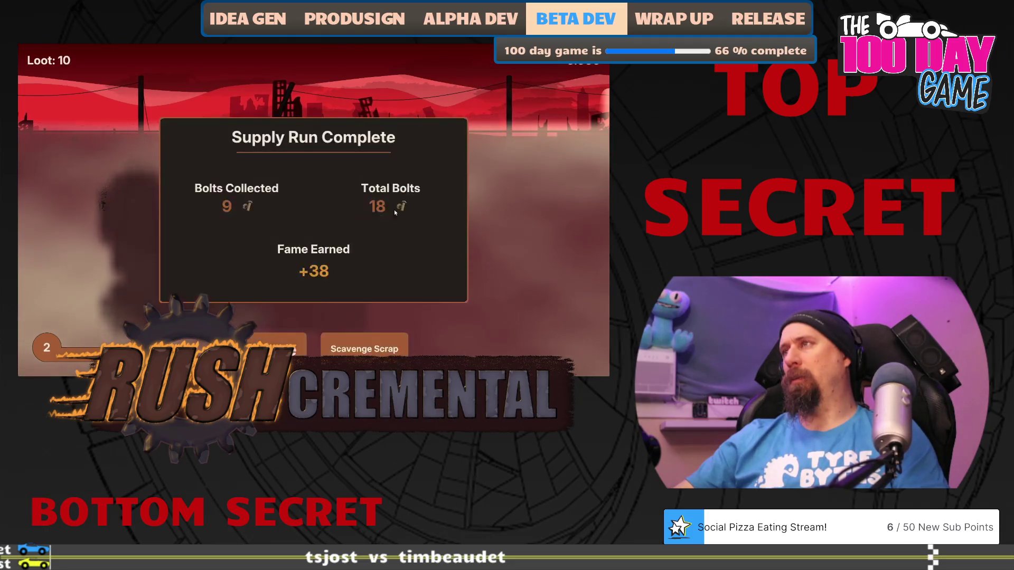
click(317, 293)
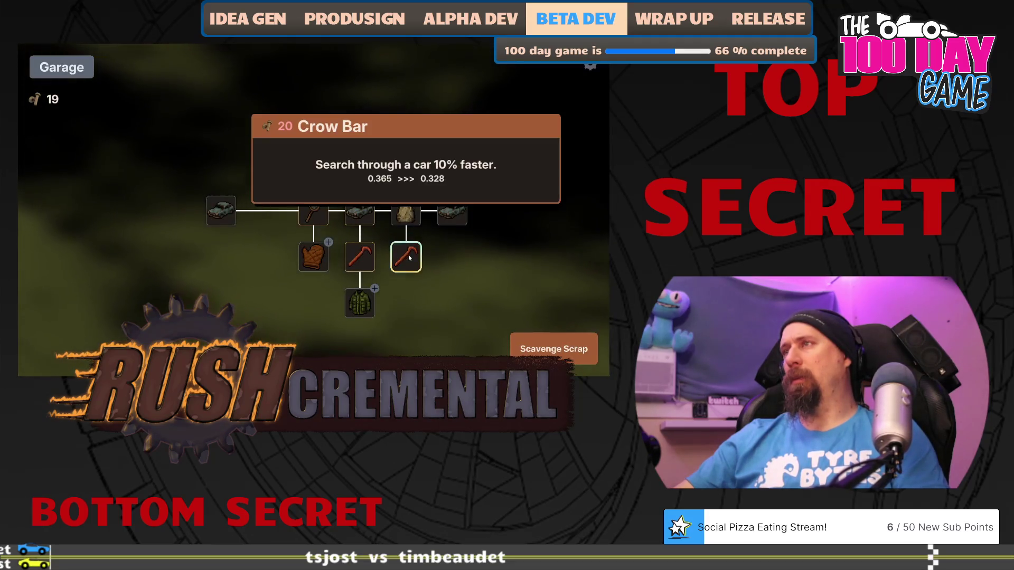
mouse_move(406, 259)
mouse_down()
mouse_move(354, 248)
mouse_move(338, 219)
mouse_up()
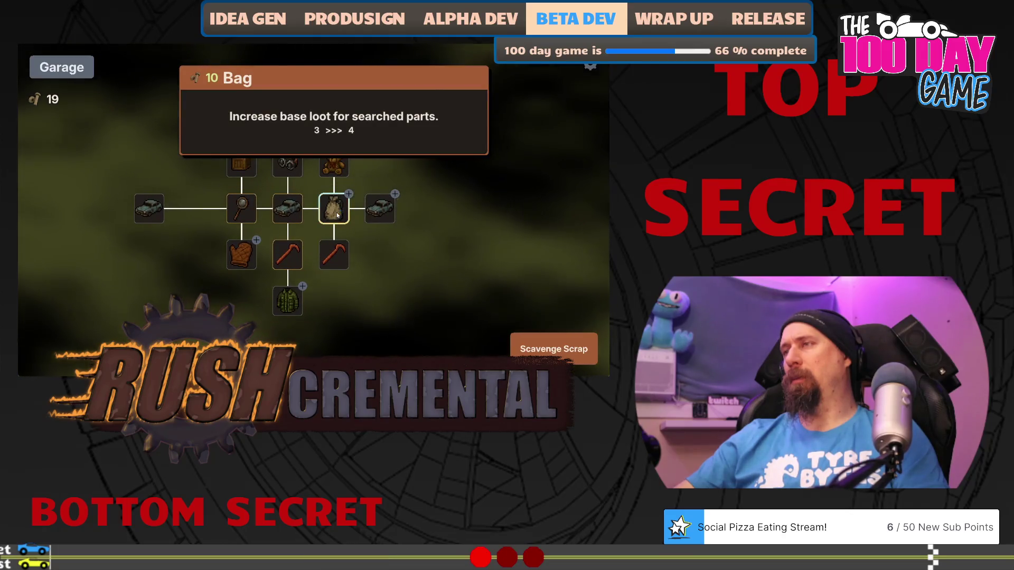
mouse_move(382, 213)
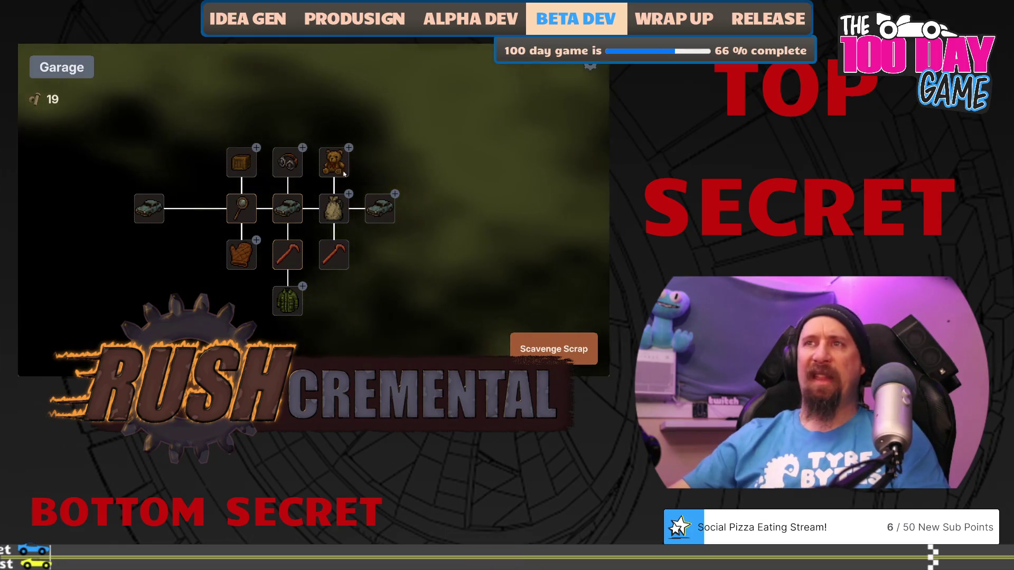
mouse_move(244, 162)
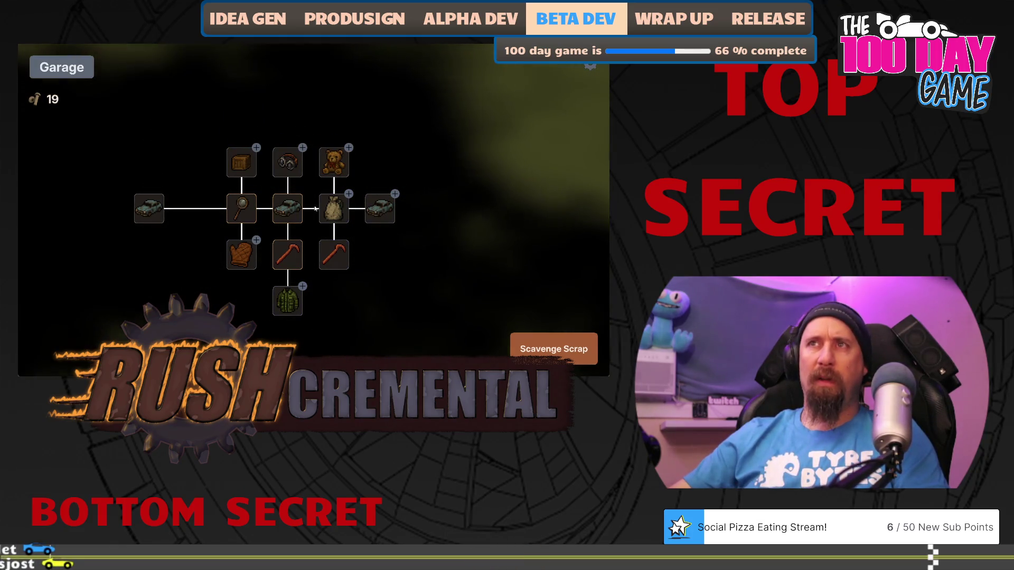
click(333, 212)
click(553, 349)
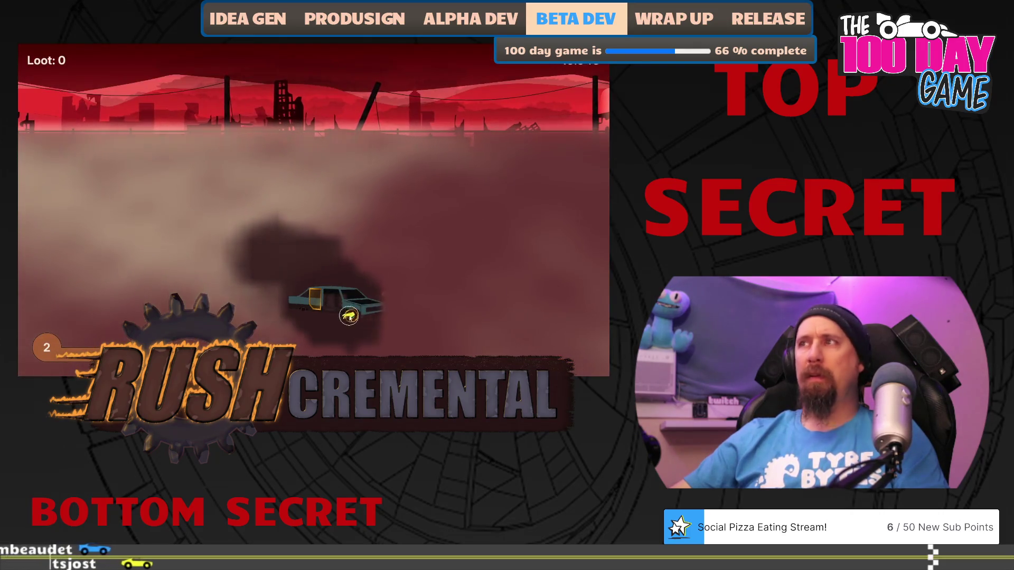
- Pry the car apart, grab the falling bolt, and return to the garage with 20 bolts
click(348, 315)
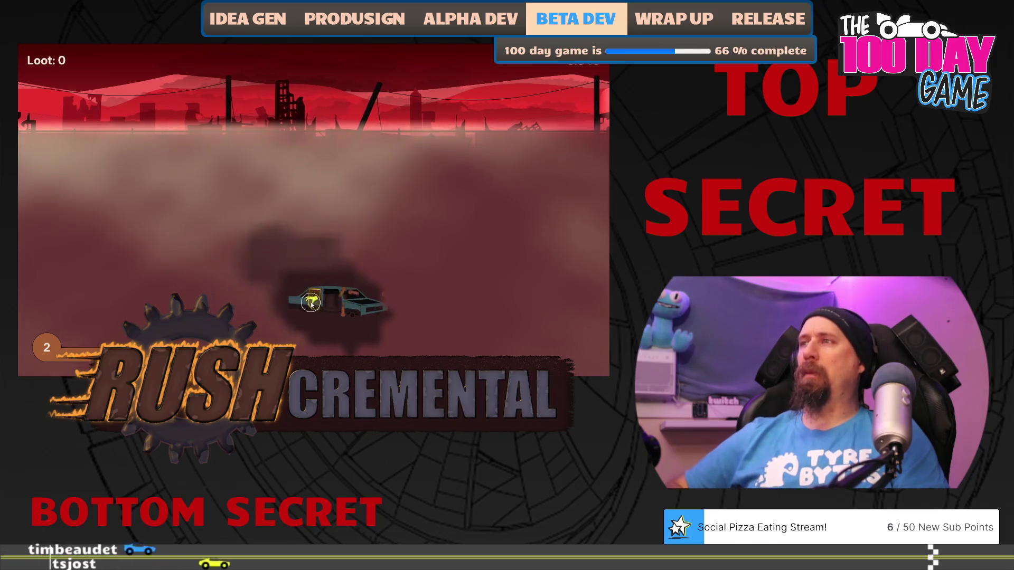
click(312, 304)
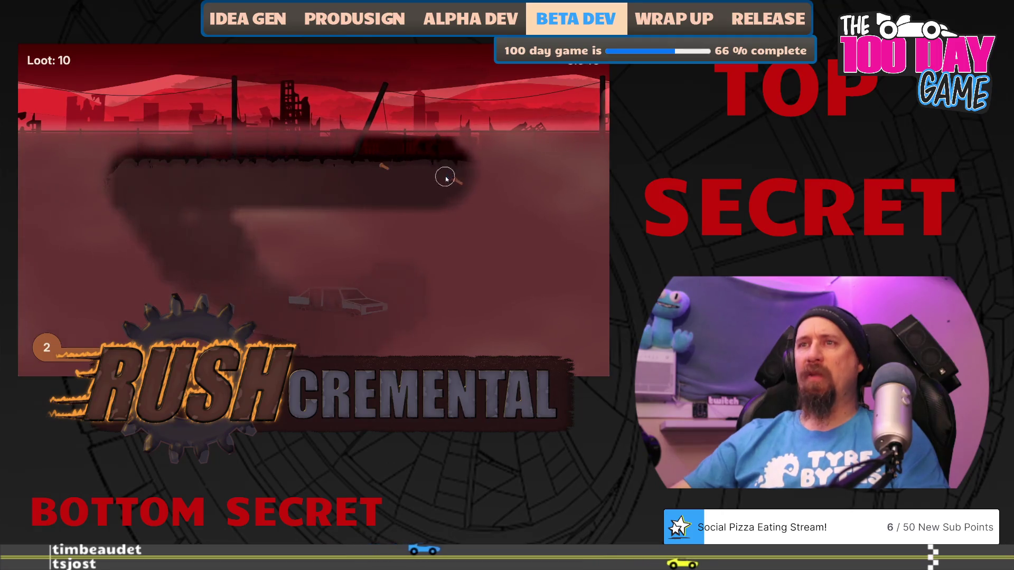
click(386, 168)
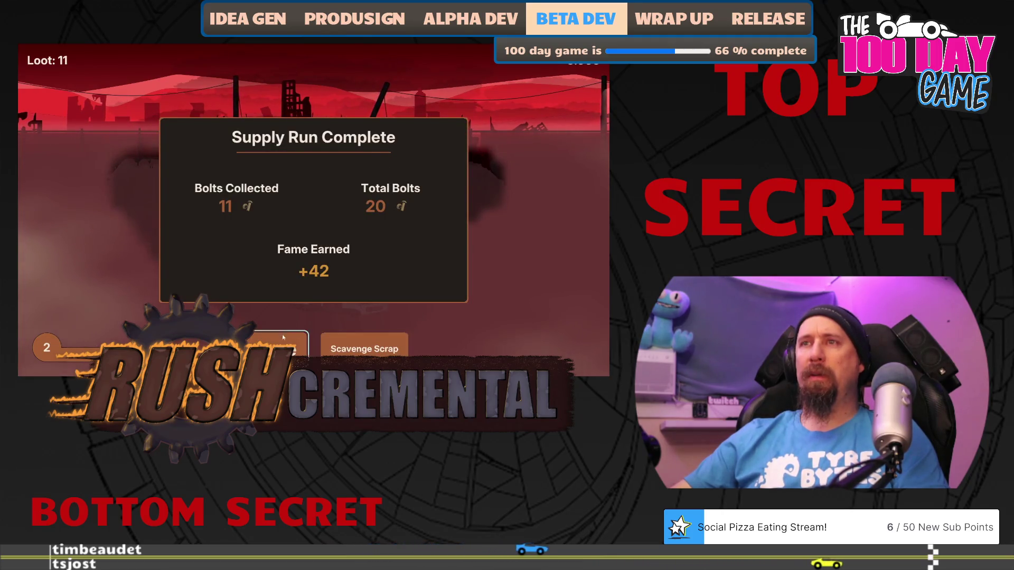
click(283, 336)
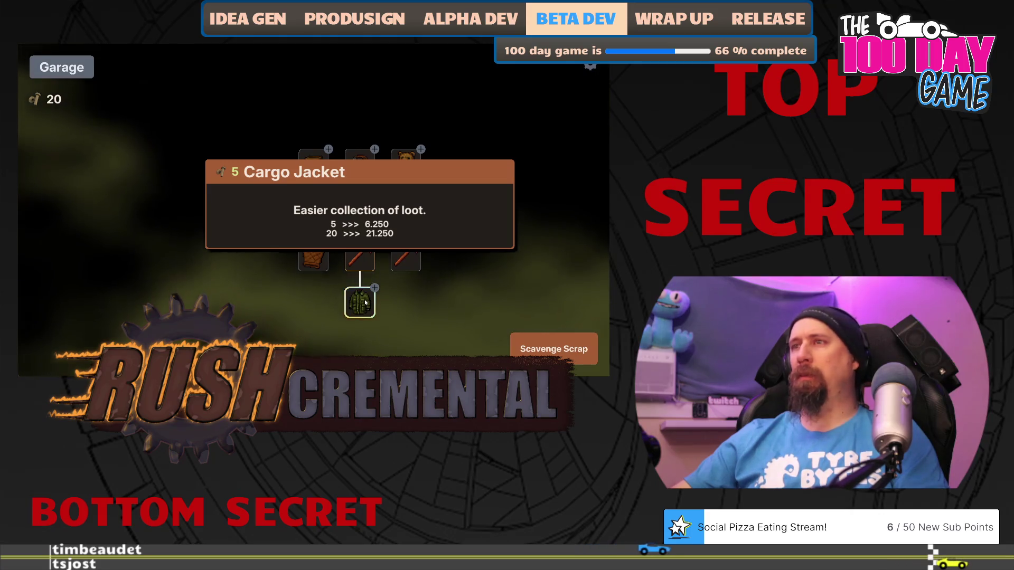
- Buy all three Glasses levels and the Cargo Jacket upgrade
mouse_move(387, 159)
mouse_down()
mouse_move(378, 234)
mouse_move(450, 213)
mouse_move(414, 159)
mouse_up()
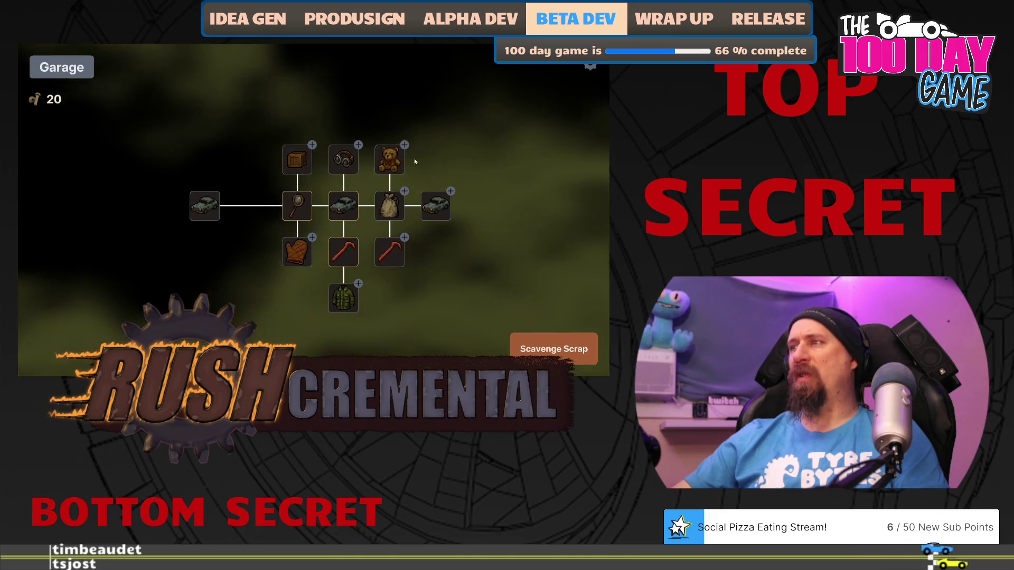
click(344, 160)
click(343, 160)
click(344, 159)
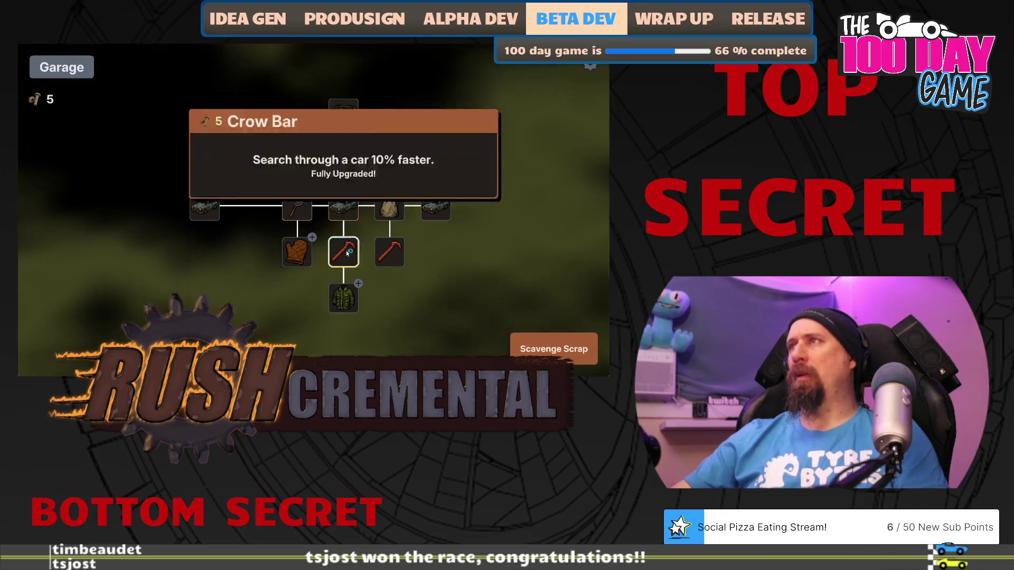
click(343, 298)
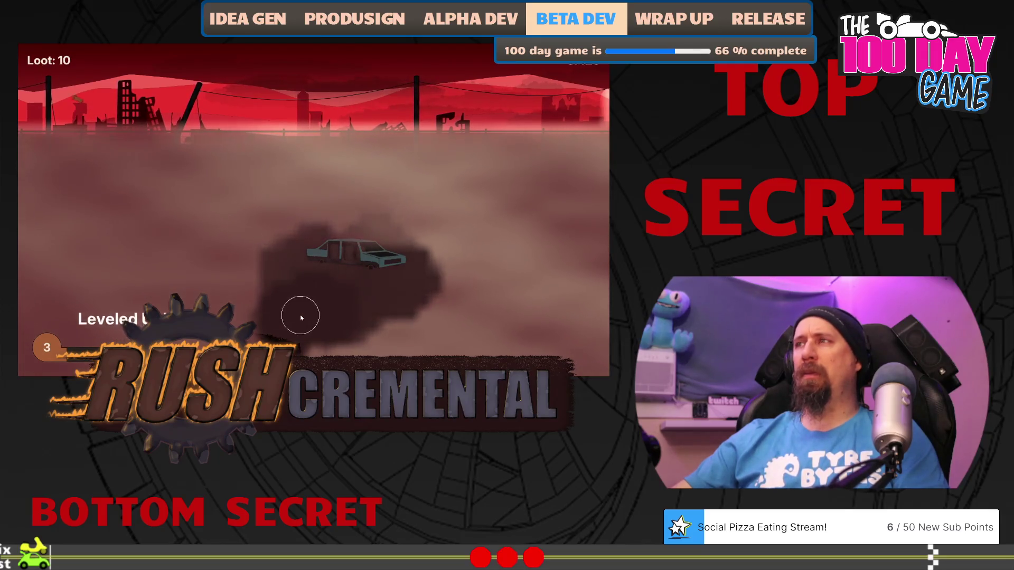
- Run for loot, then max out the Cargo Jacket and the Bag and start another run
drag(301, 317, 133, 259)
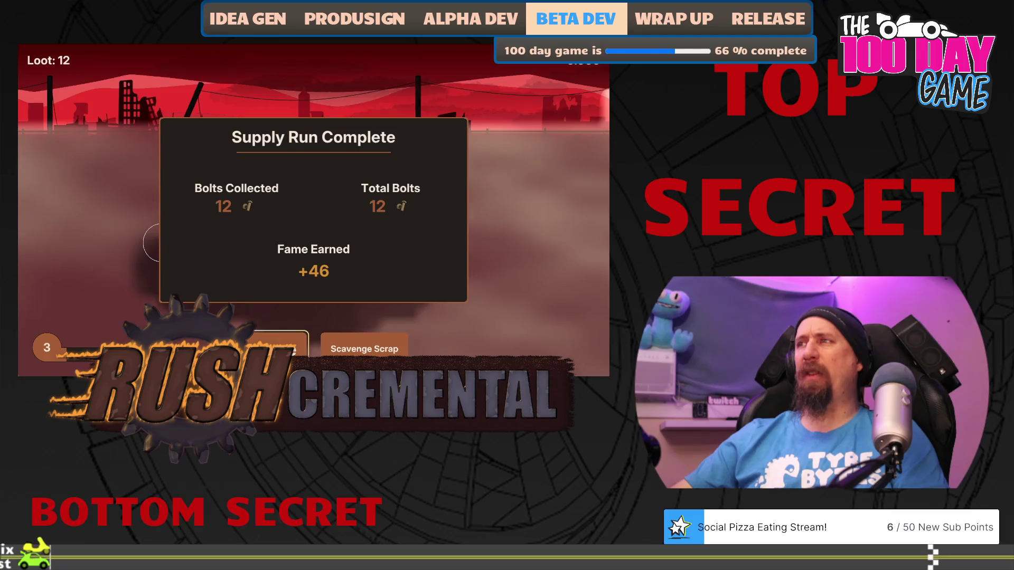
click(280, 346)
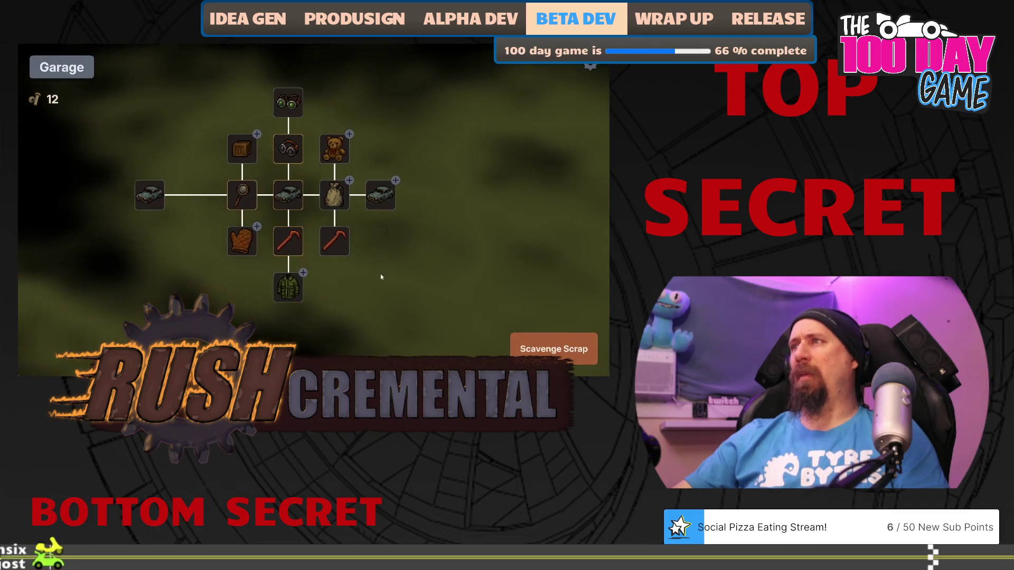
click(288, 288)
click(553, 349)
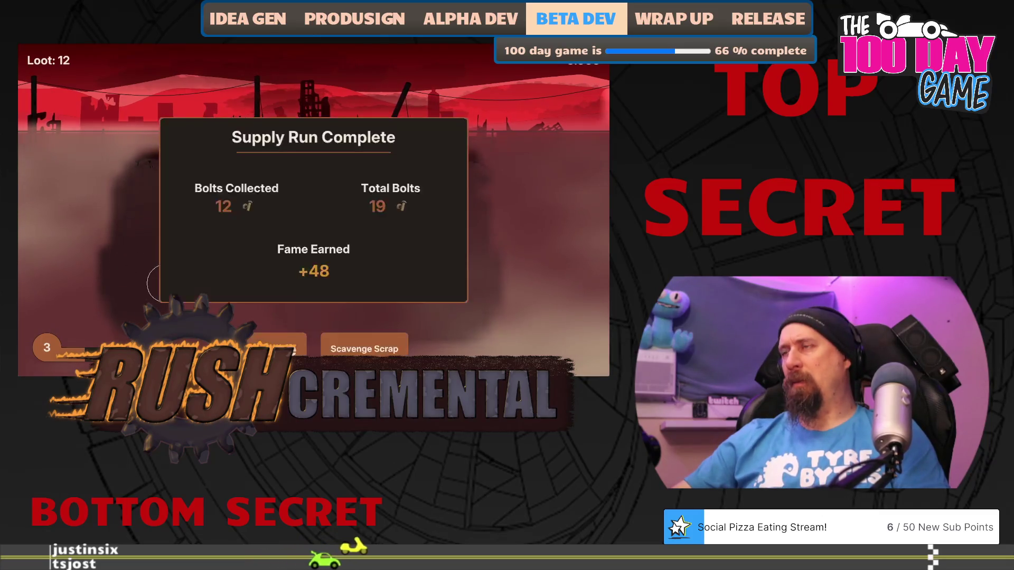
click(358, 303)
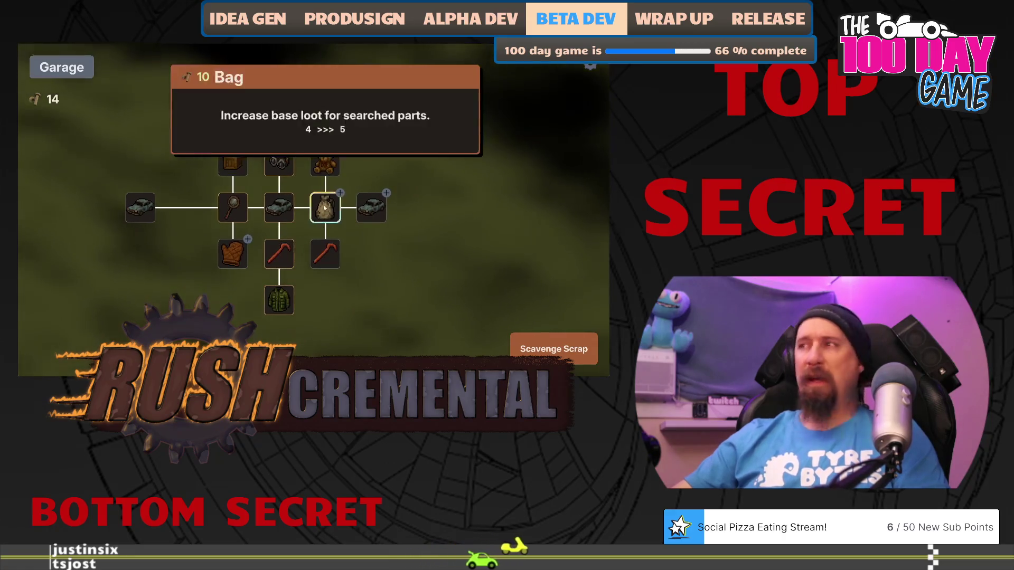
click(325, 209)
click(549, 349)
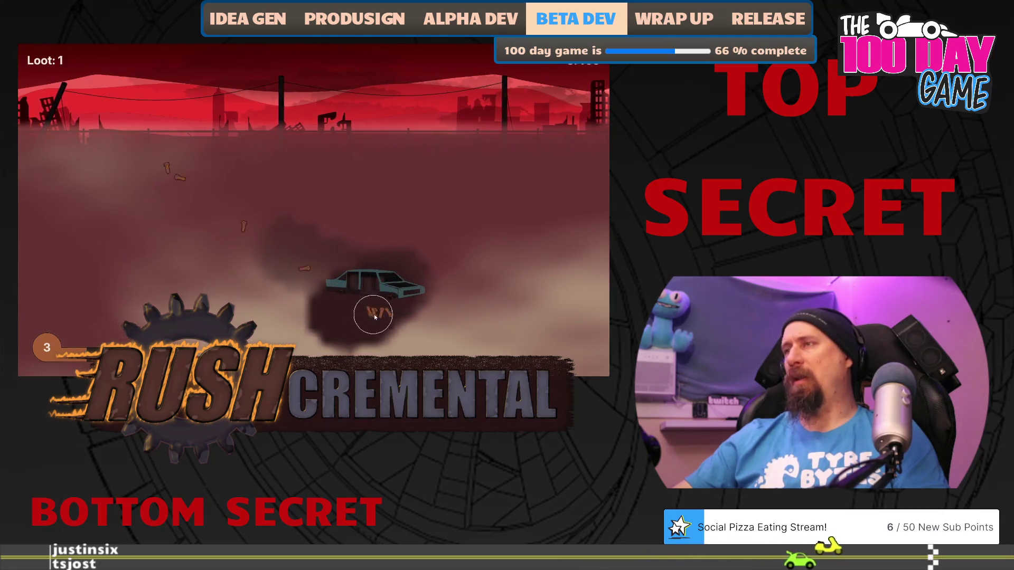
- Sweep the fog for loot, then upgrade the chest to its maximum level and run again
mouse_move(464, 315)
mouse_down()
mouse_move(487, 337)
mouse_move(471, 163)
mouse_move(378, 175)
mouse_move(426, 175)
mouse_move(333, 163)
mouse_move(134, 164)
mouse_move(115, 284)
mouse_move(151, 248)
mouse_move(173, 270)
mouse_move(166, 305)
mouse_up()
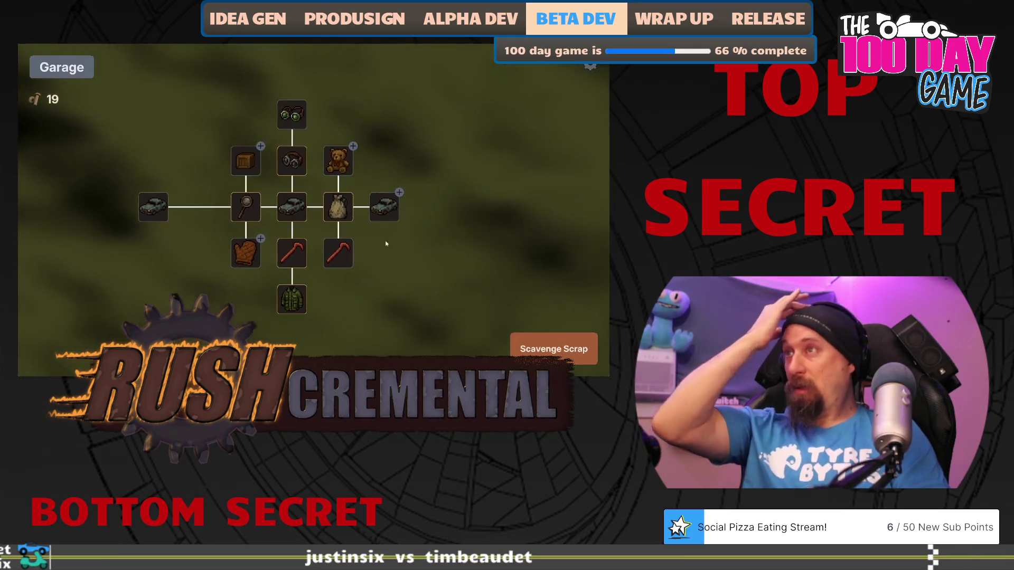
mouse_move(384, 209)
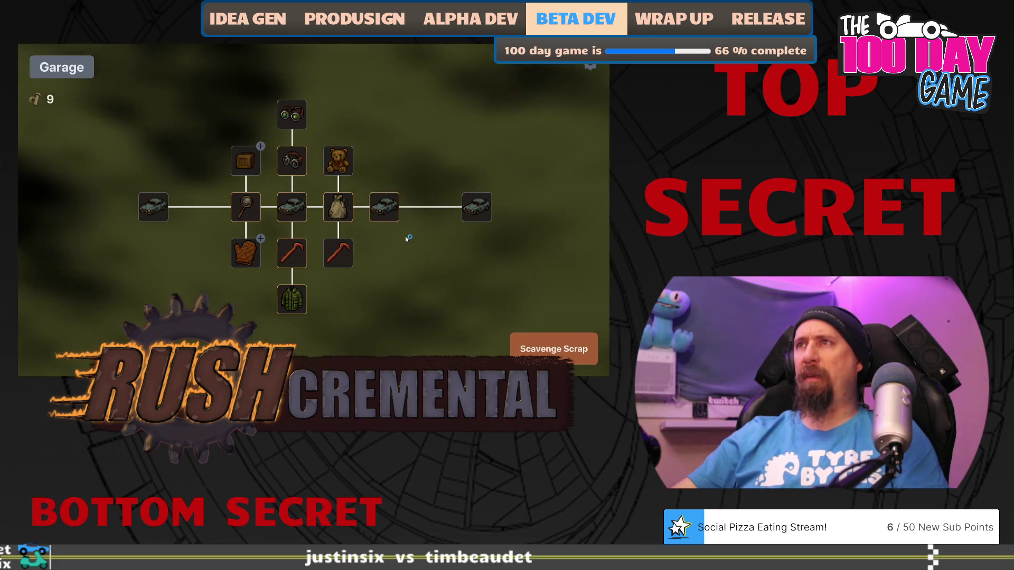
mouse_move(242, 259)
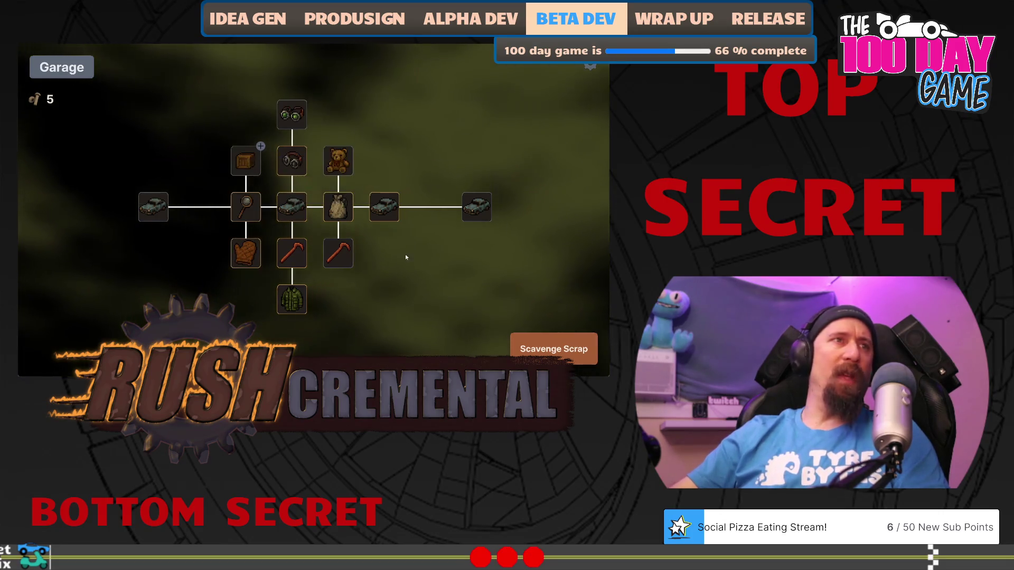
click(205, 164)
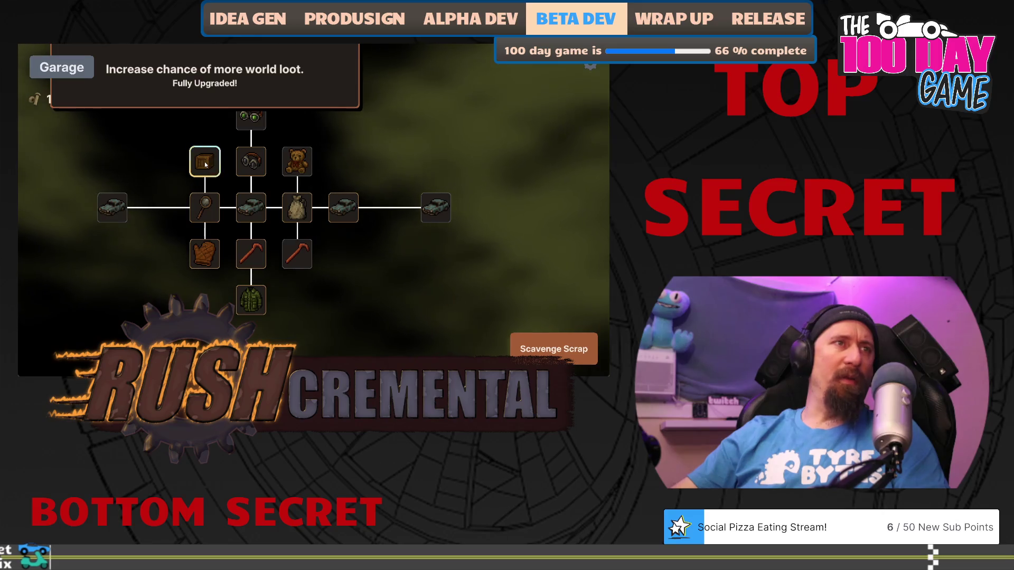
click(527, 349)
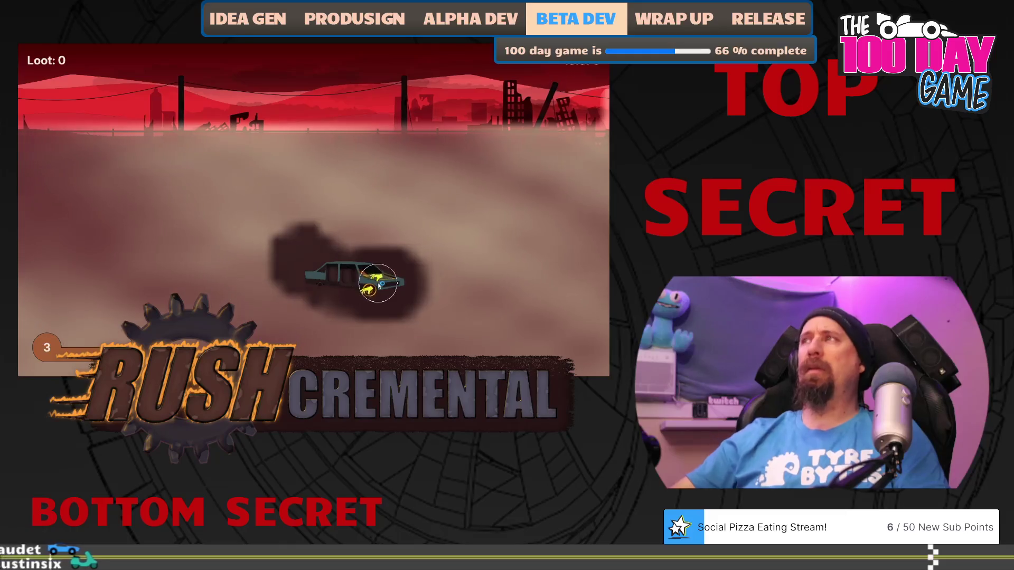
- Search the wrecked car and sweep through the smoke to collect its scrap
click(372, 280)
click(368, 308)
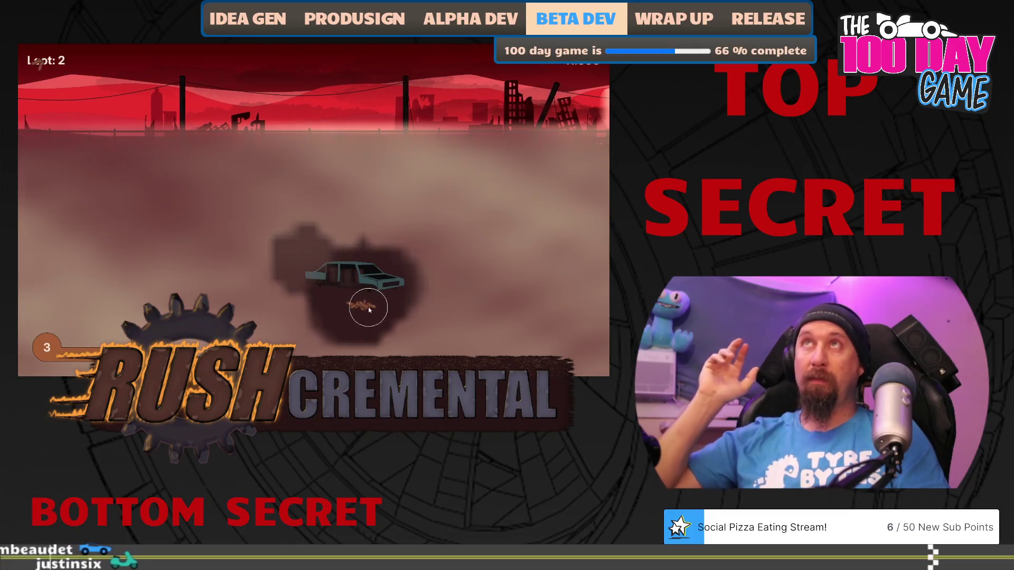
mouse_move(369, 308)
mouse_down()
mouse_move(294, 287)
mouse_move(127, 181)
mouse_move(166, 231)
mouse_move(239, 280)
mouse_move(146, 303)
mouse_up()
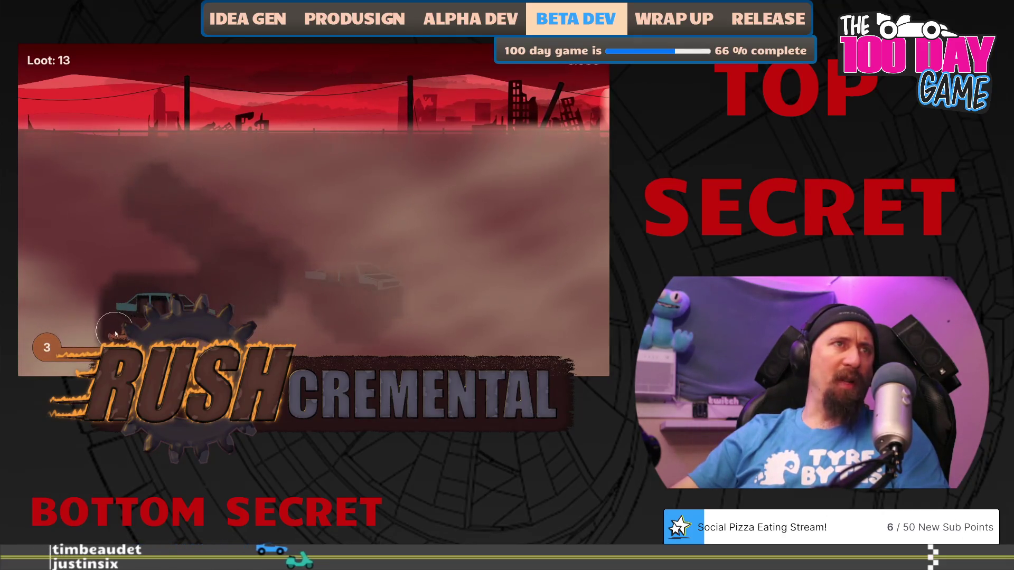
mouse_move(175, 317)
mouse_down()
mouse_move(479, 204)
mouse_move(404, 245)
mouse_move(430, 256)
mouse_move(418, 165)
mouse_move(240, 178)
mouse_up()
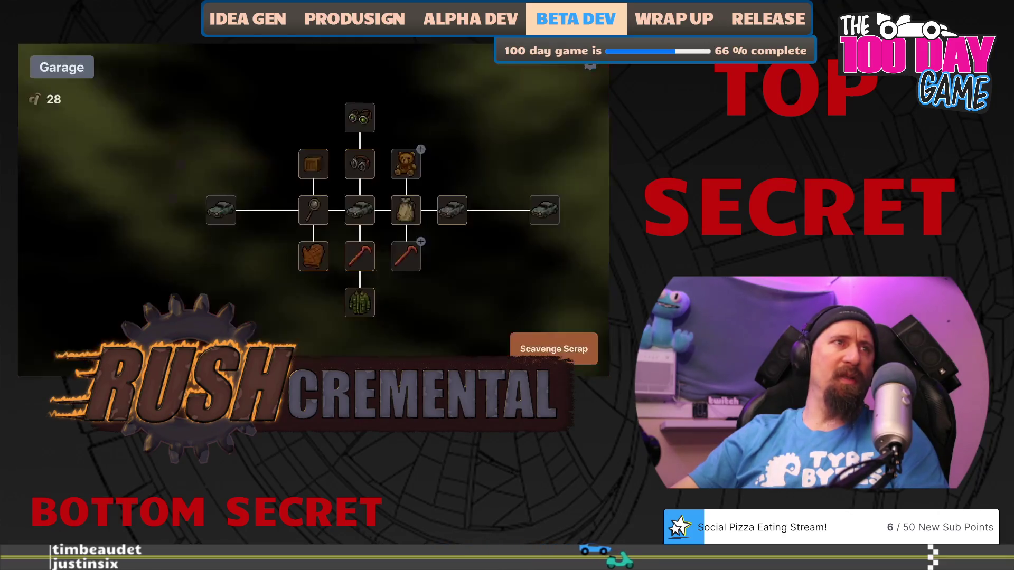
- Buy the Crow Bar upgrade for 20 bolts, leaving 8, and start a fresh run
drag(457, 270, 382, 262)
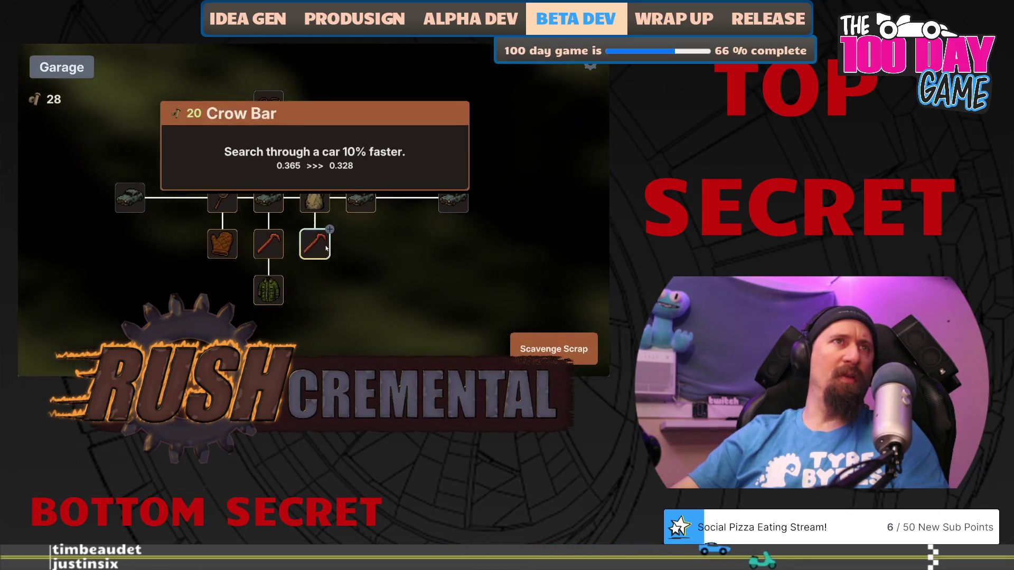
mouse_move(322, 249)
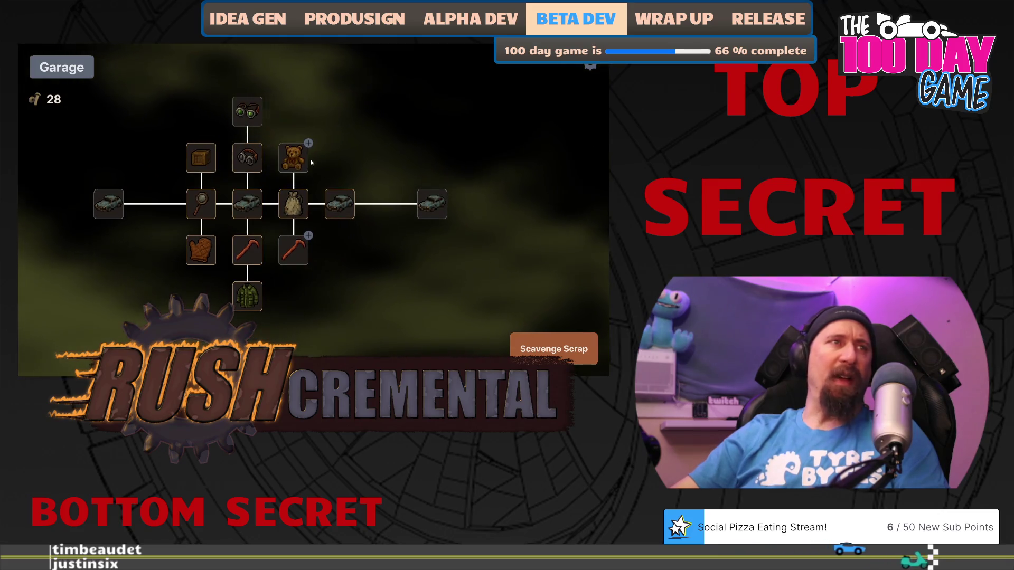
drag(316, 154, 319, 191)
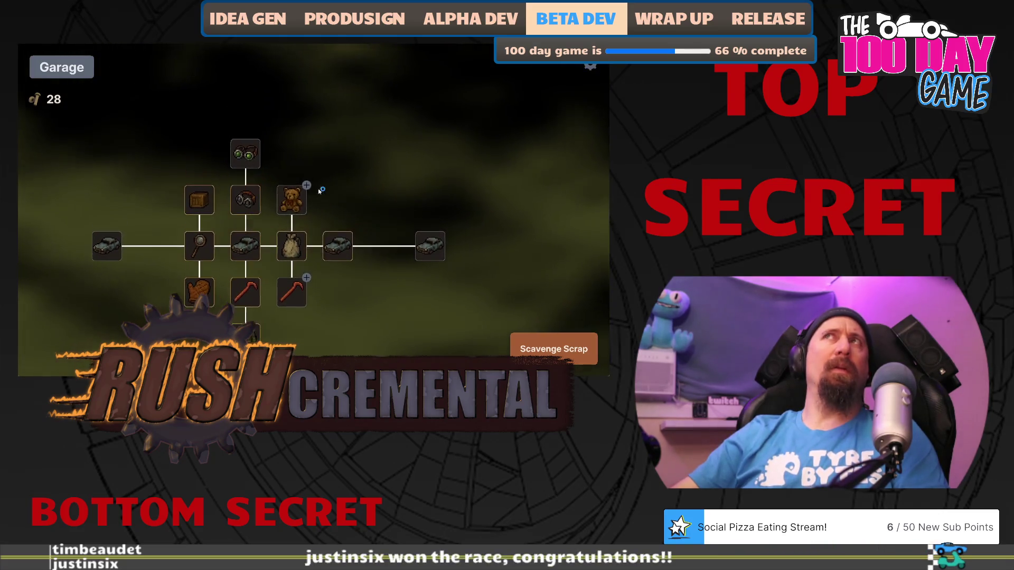
mouse_move(298, 289)
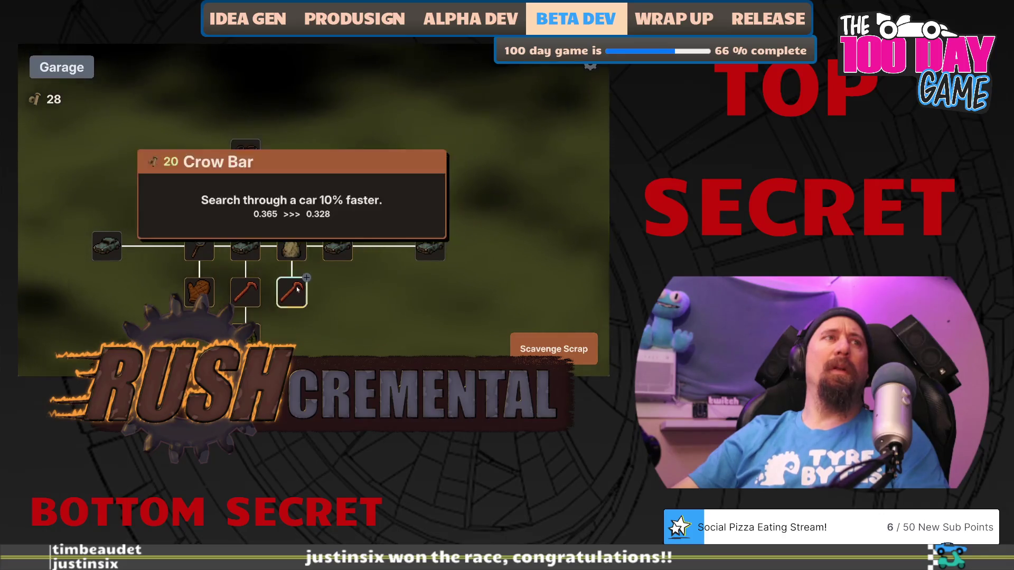
mouse_move(294, 205)
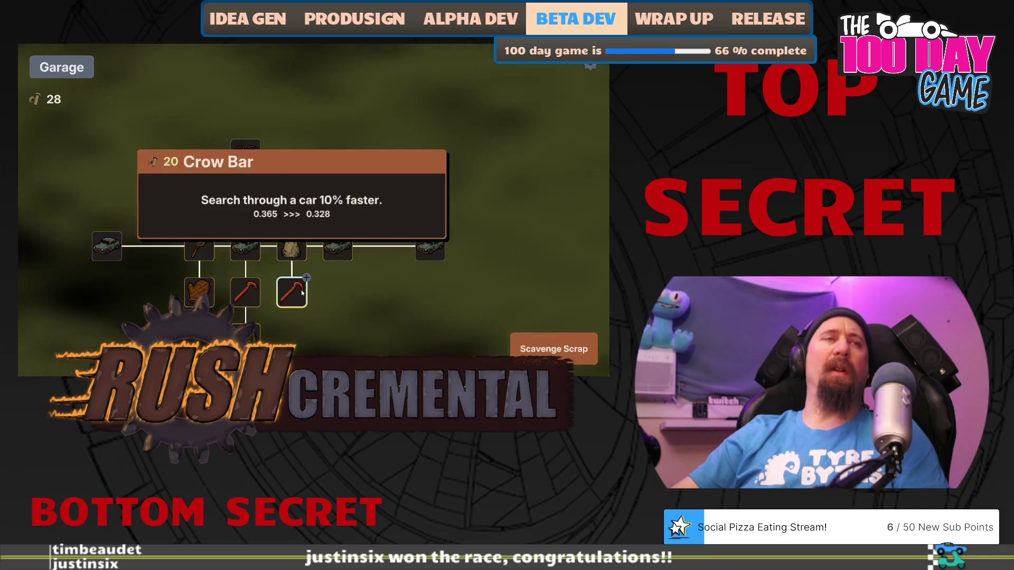
click(299, 298)
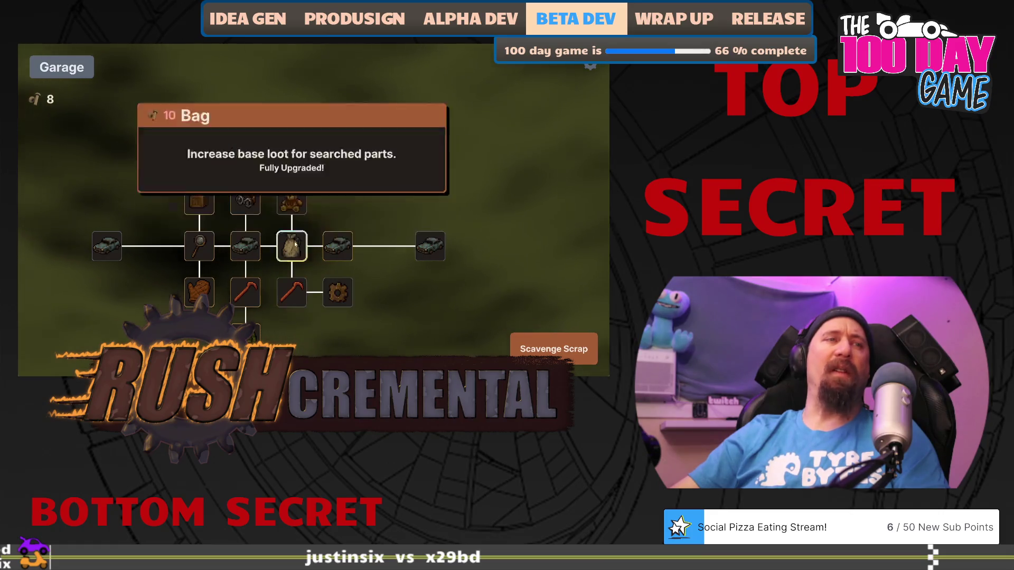
click(553, 349)
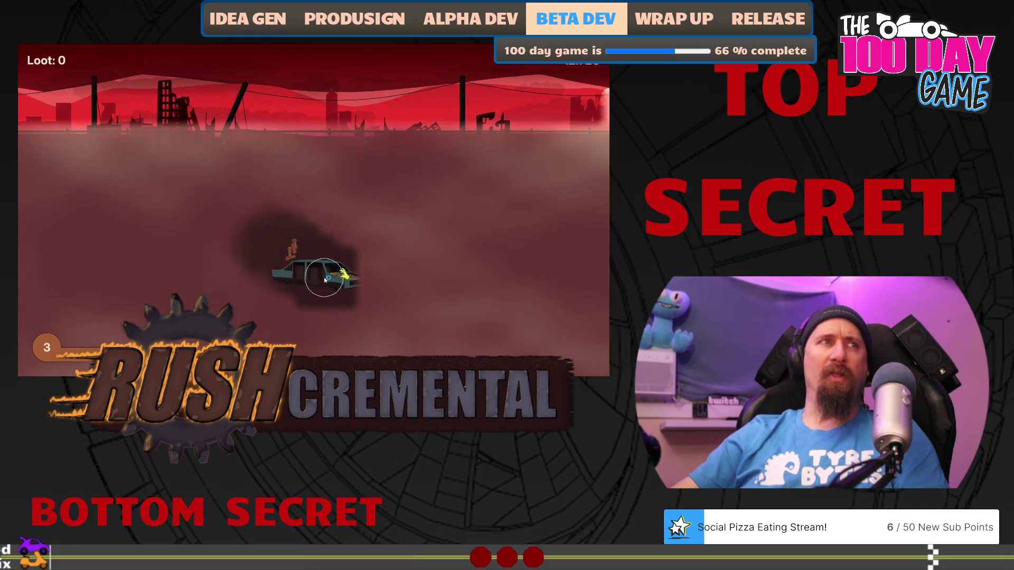
- Collect the loot pieces scattered around the car and through the smoke
click(335, 296)
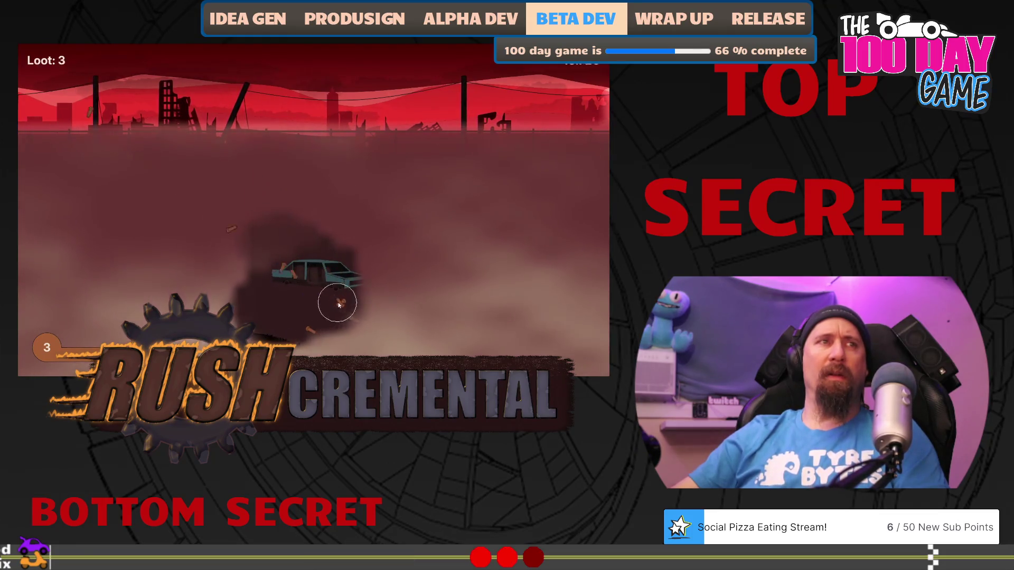
click(312, 322)
click(363, 310)
click(485, 245)
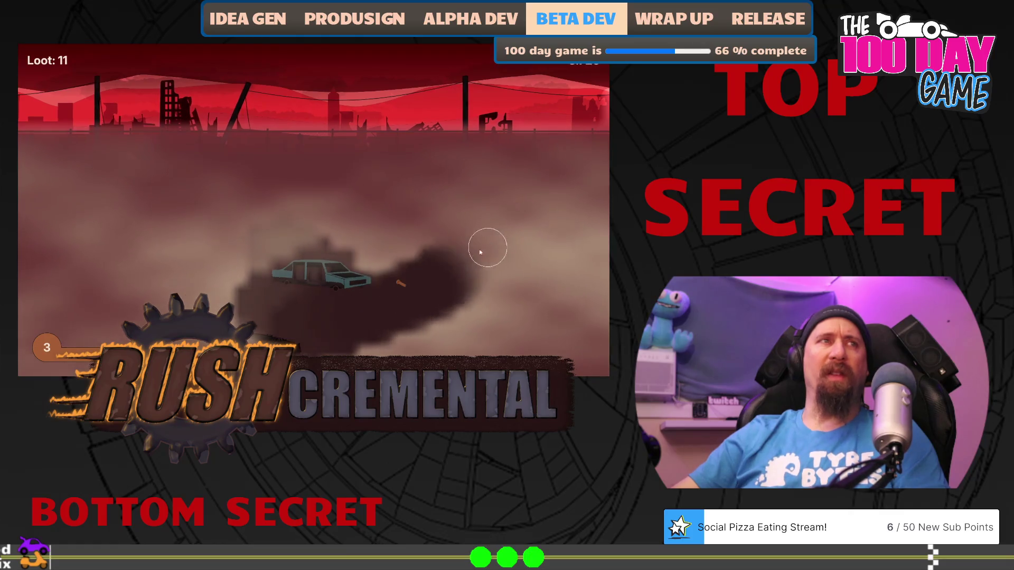
click(426, 238)
click(421, 227)
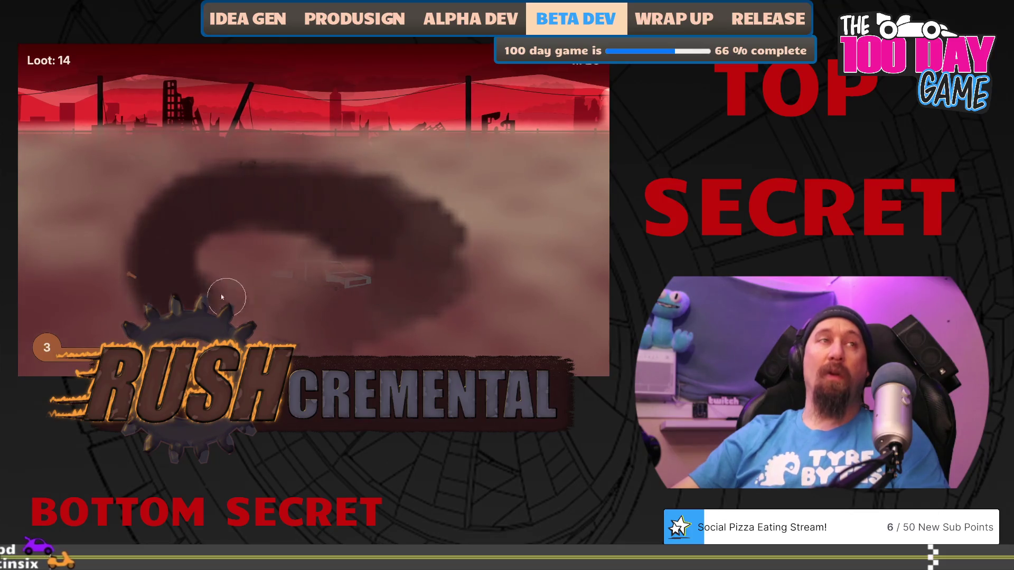
click(127, 278)
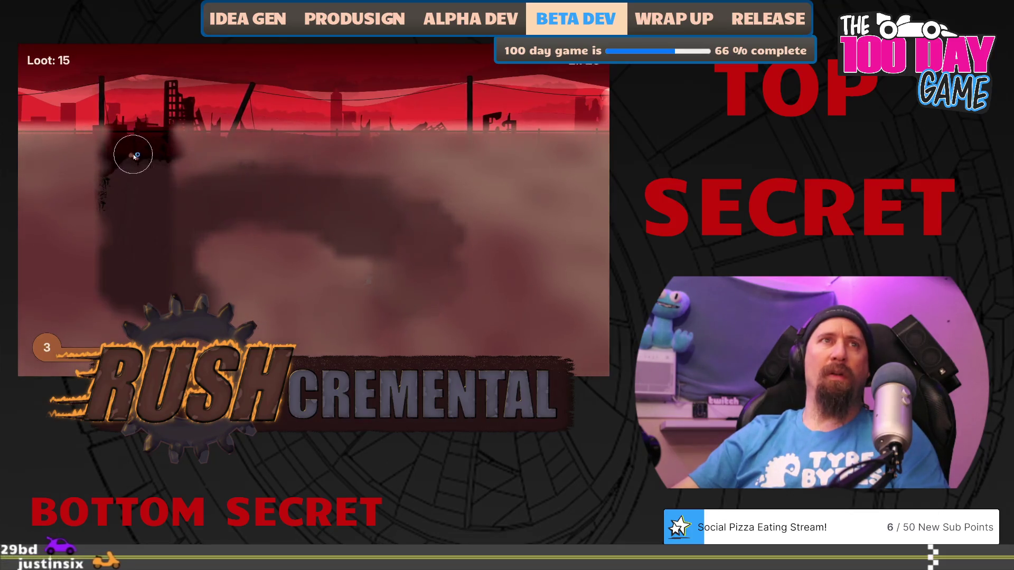
click(131, 155)
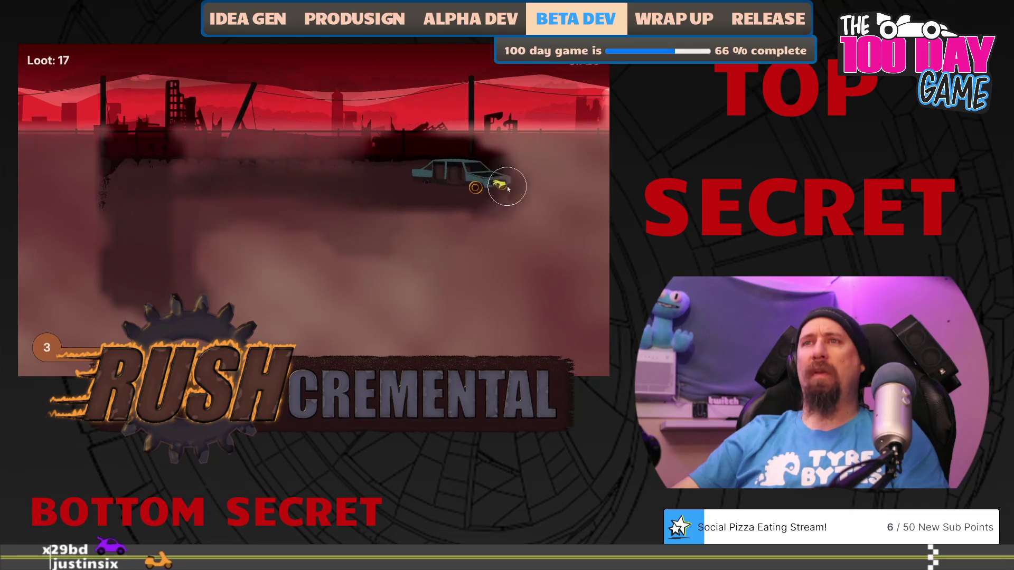
- Return to the garage, buy another Crow Bar level, and play another run
click(283, 344)
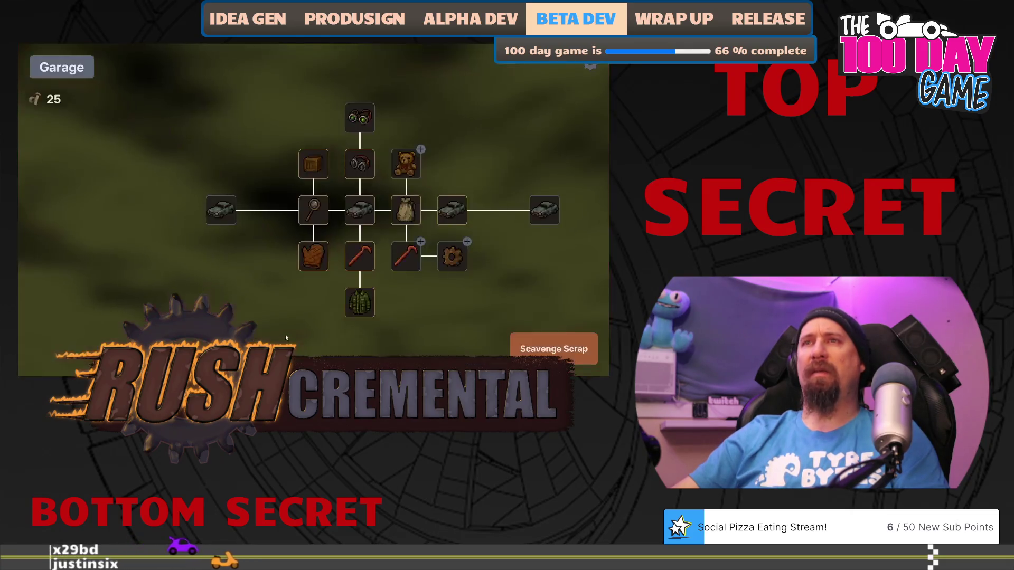
click(412, 265)
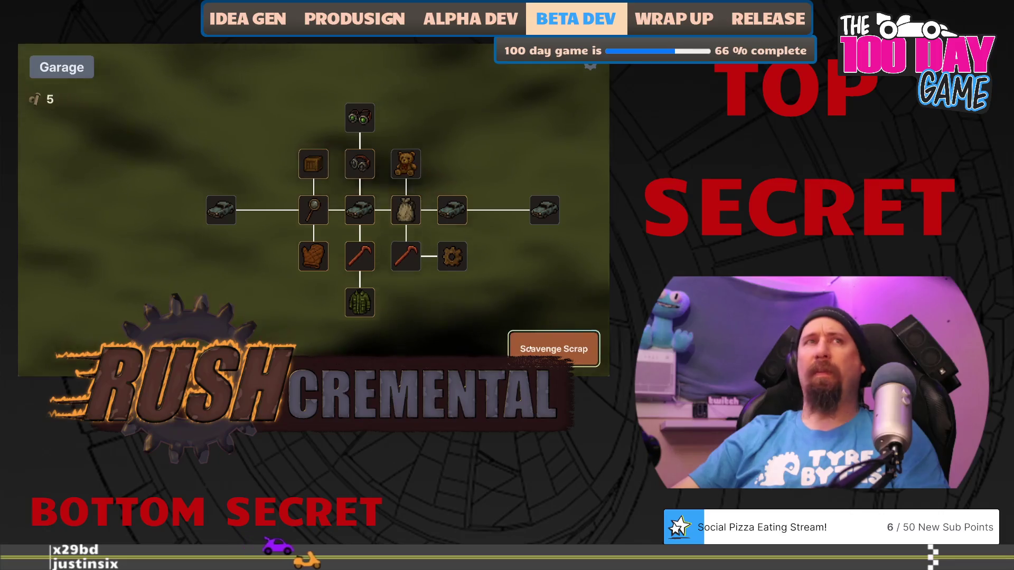
click(553, 349)
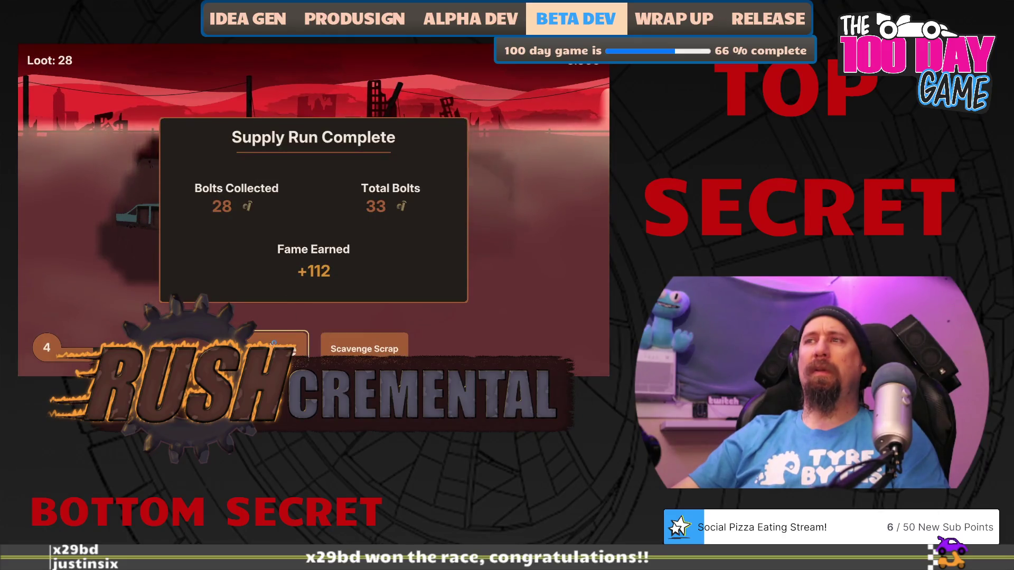
drag(484, 275, 423, 262)
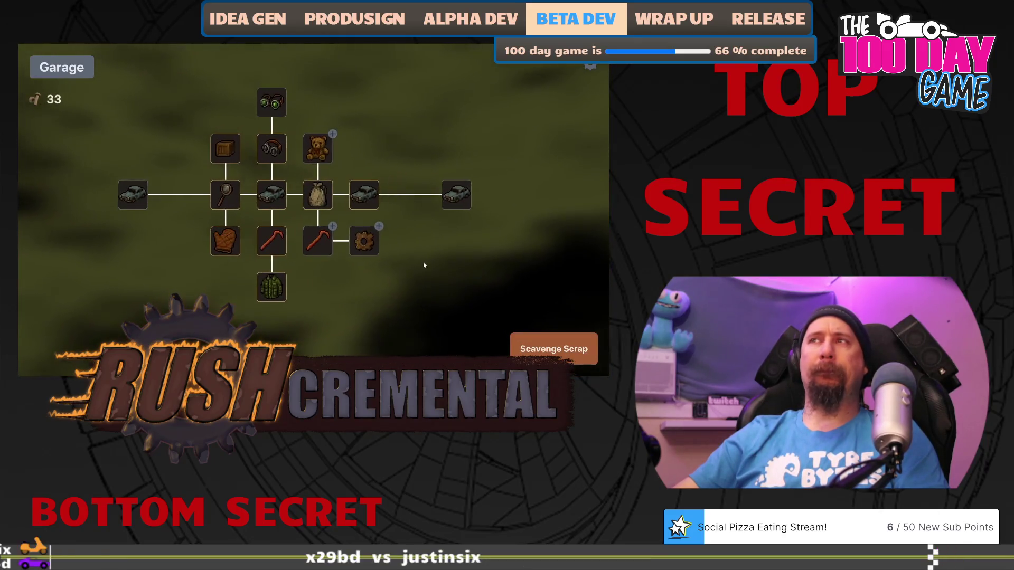
- Buy Better Loot and another gear upgrade level, leaving 18 bolts, then start a run
mouse_move(317, 243)
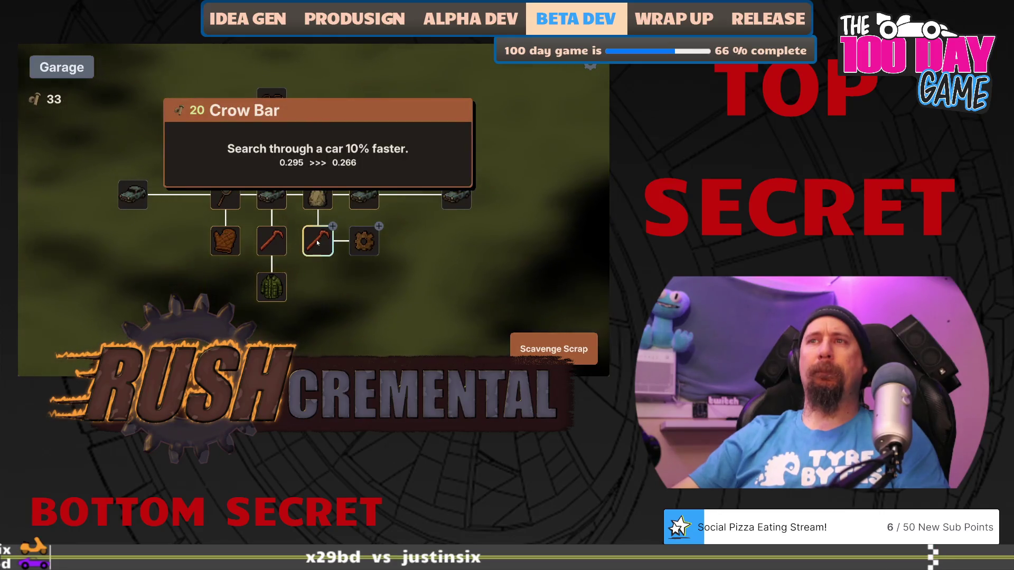
drag(317, 243, 274, 242)
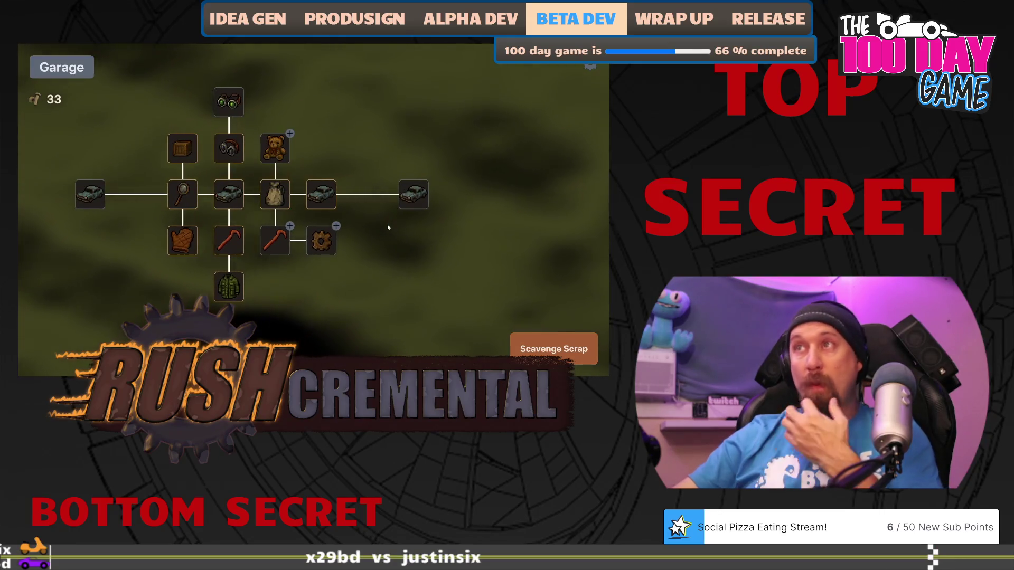
click(315, 243)
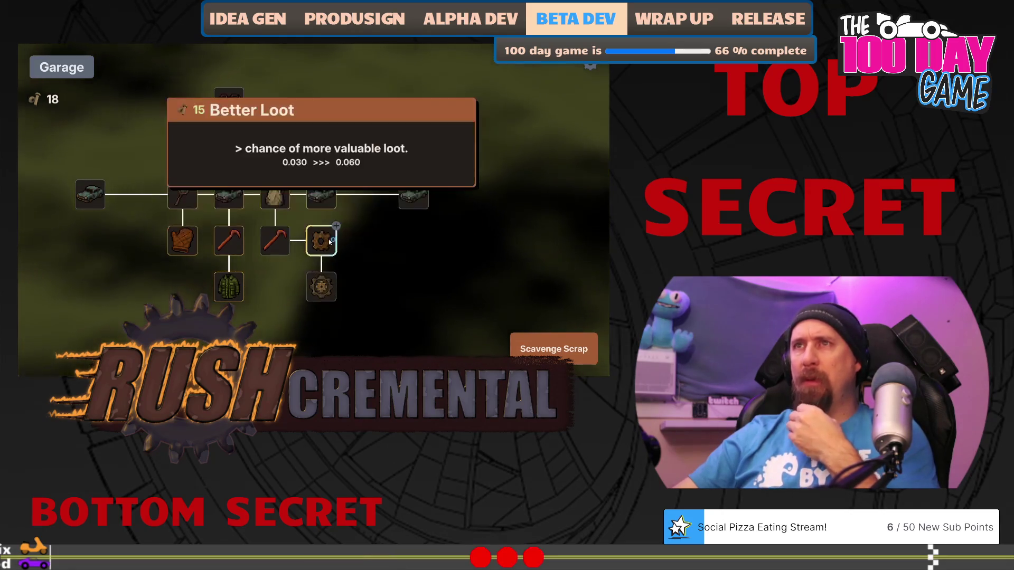
click(321, 285)
click(549, 348)
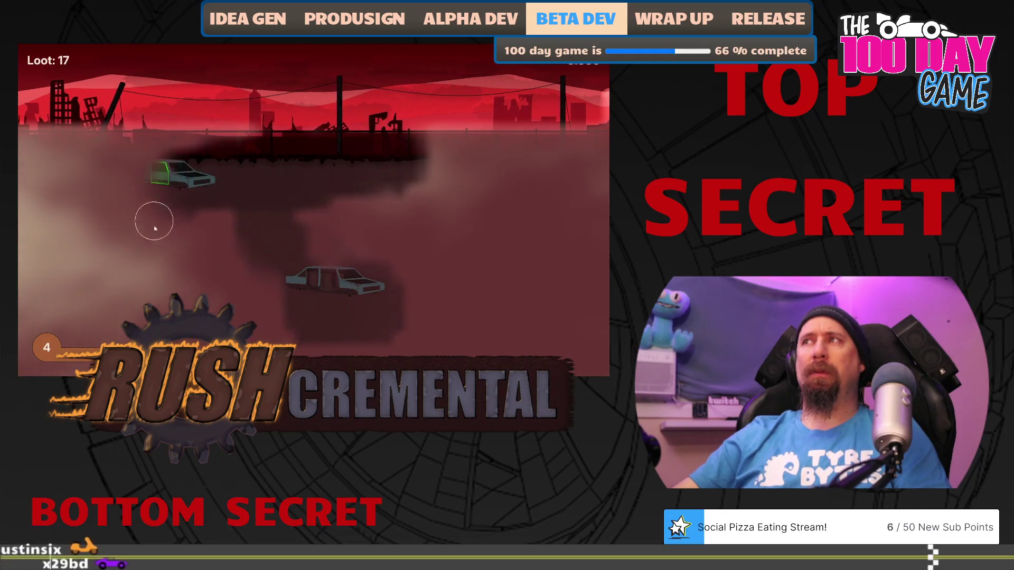
- Loot the glowing car for 30 bolts and return to the garage holding 33
click(142, 178)
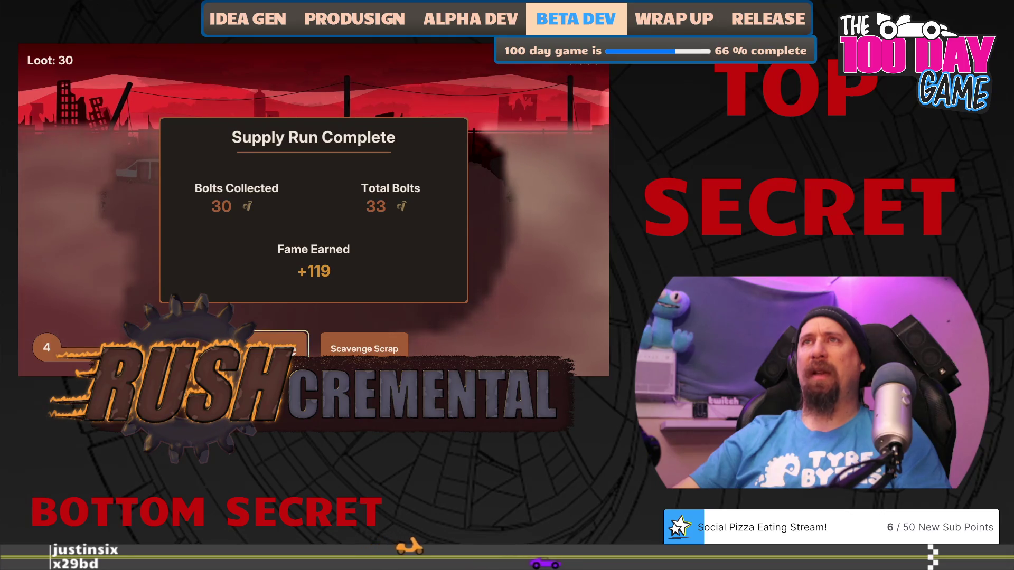
click(280, 346)
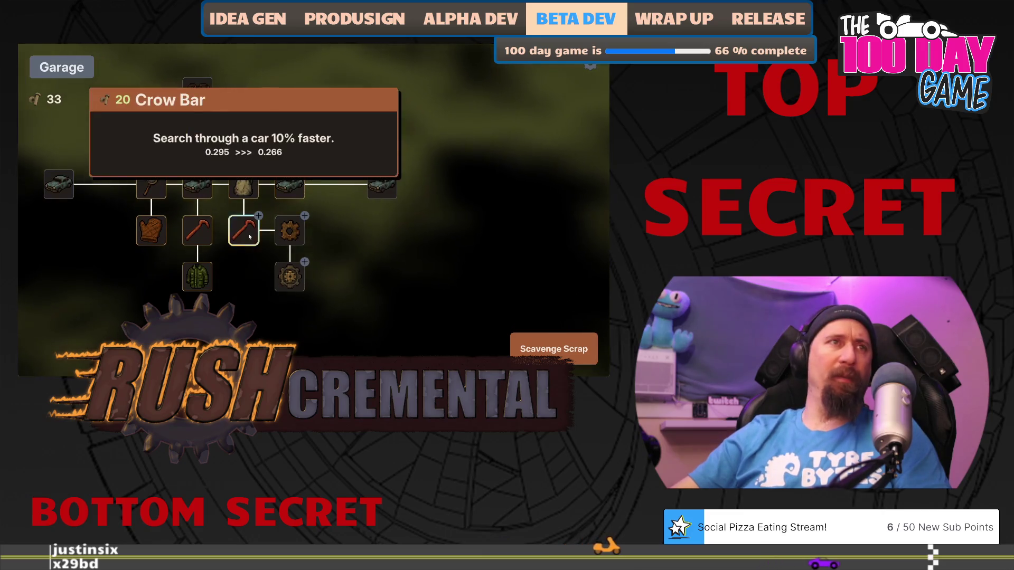
- Buy the Crow Bar upgrade, play a run gathering 27 loot, and return with 40 bolts
mouse_move(292, 235)
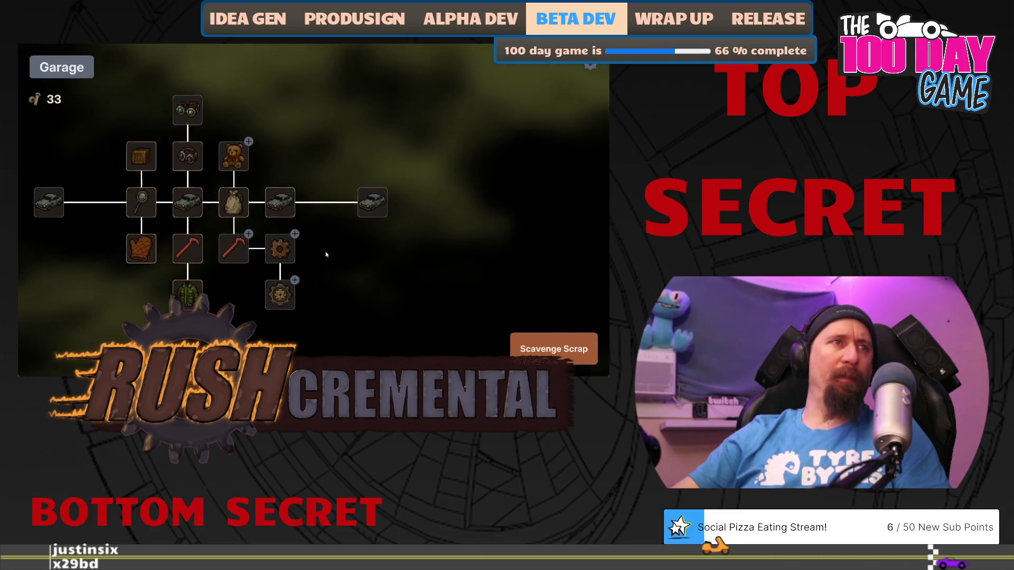
mouse_move(279, 251)
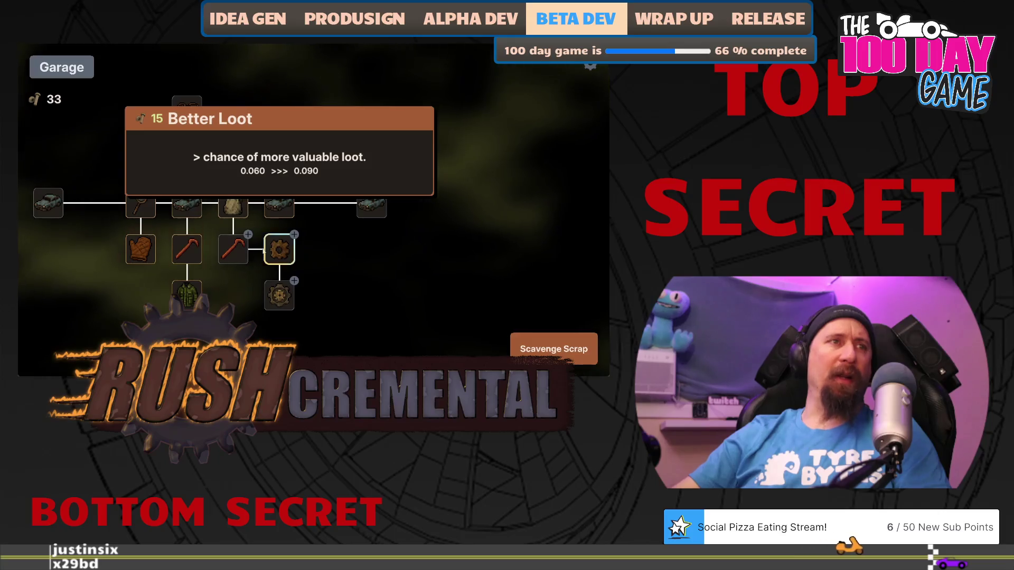
click(233, 249)
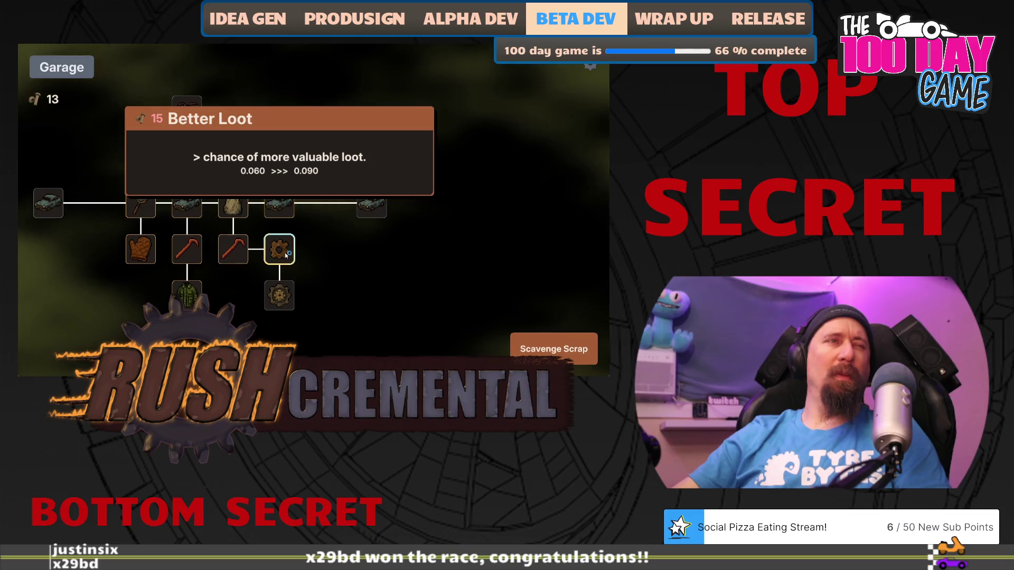
mouse_move(233, 153)
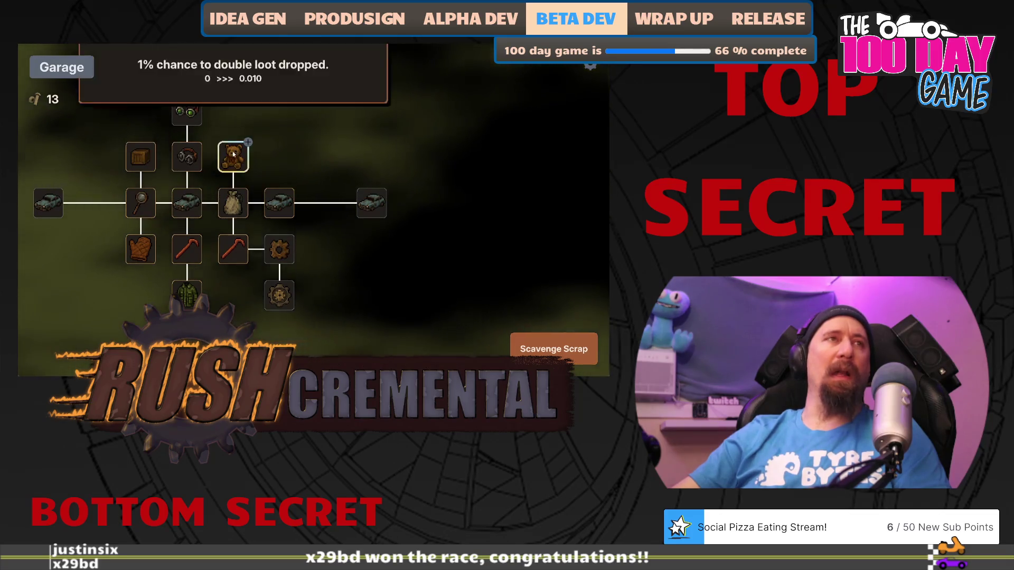
click(529, 348)
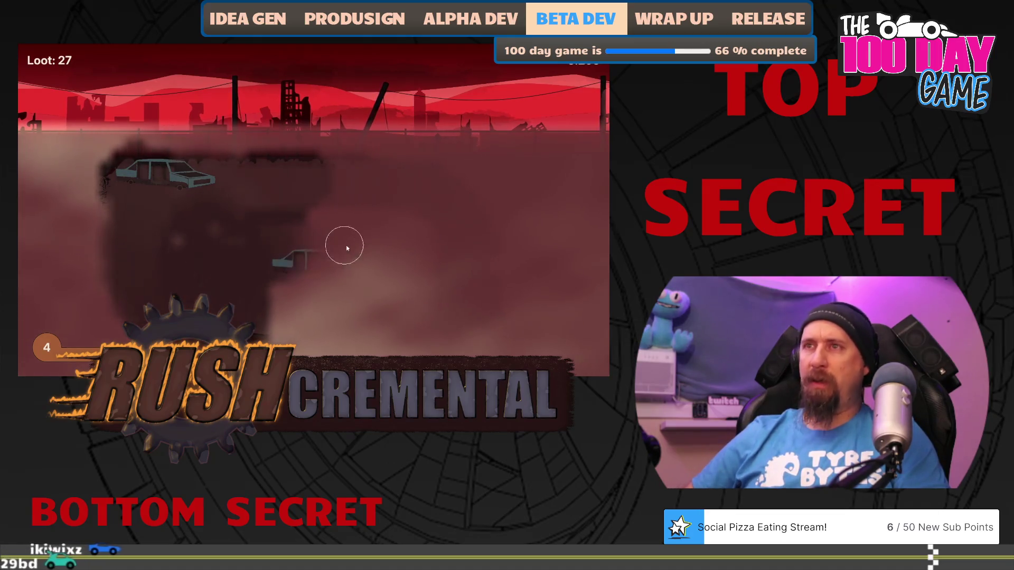
click(365, 347)
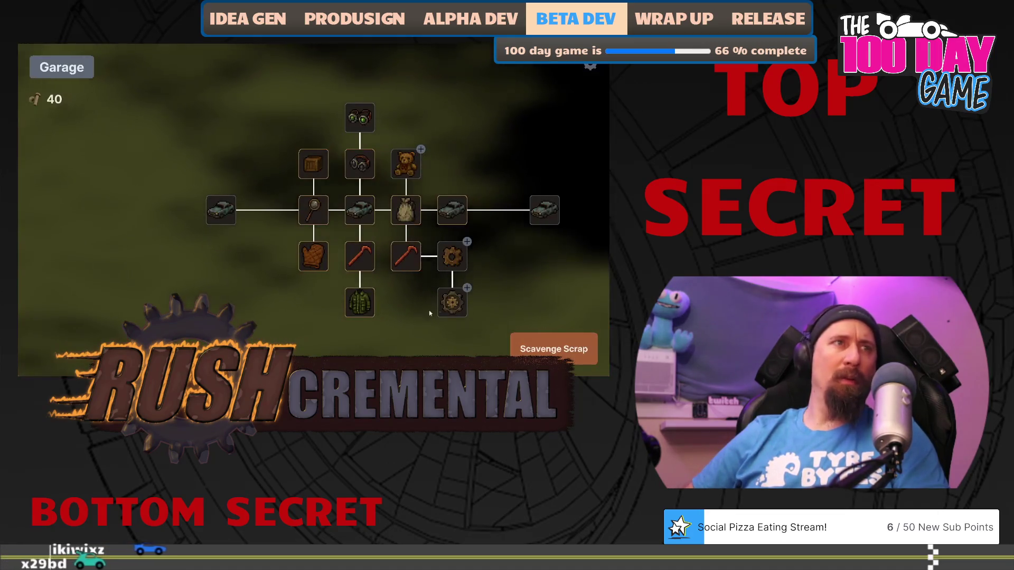
- Pan to Best Loot, then start a run and collect loot from two cars and nearby debris
mouse_move(459, 304)
mouse_down()
mouse_move(345, 289)
mouse_move(354, 270)
mouse_up()
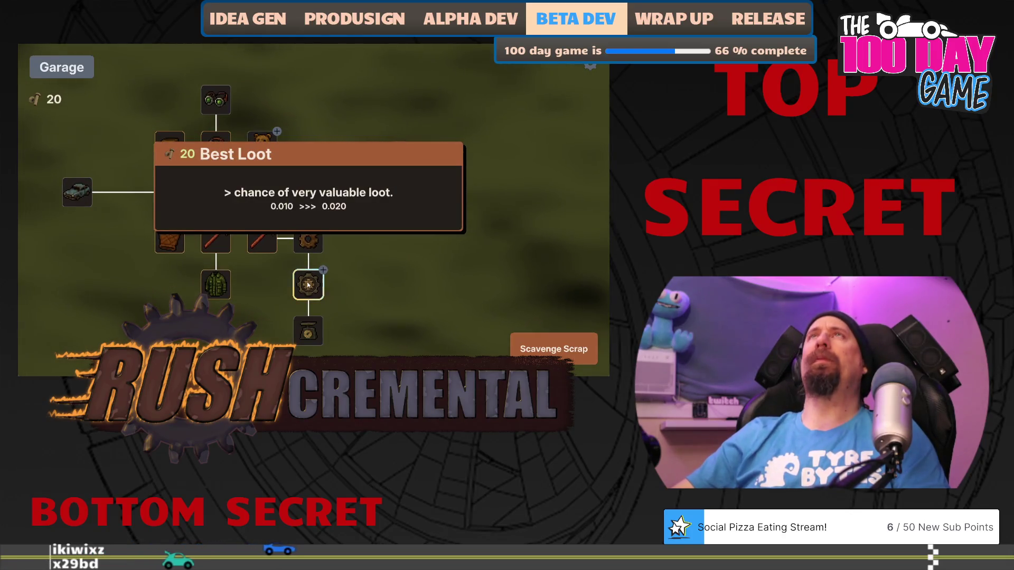
click(554, 349)
click(341, 270)
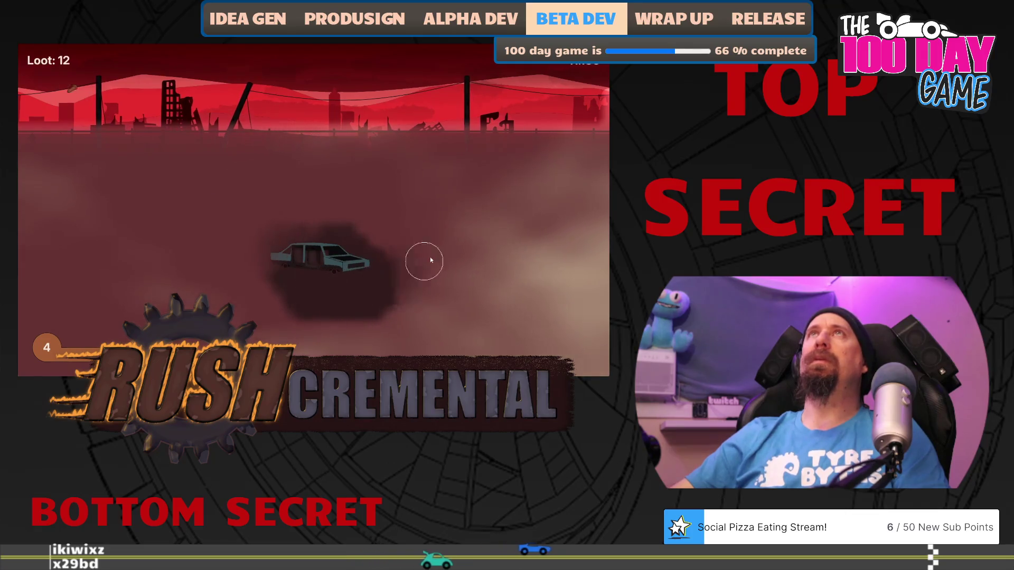
click(467, 257)
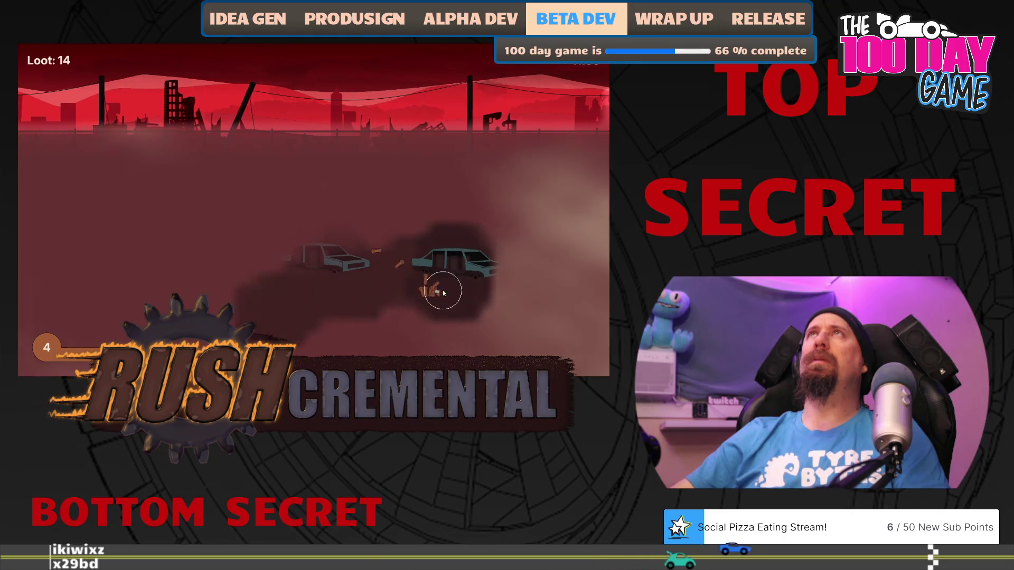
click(442, 292)
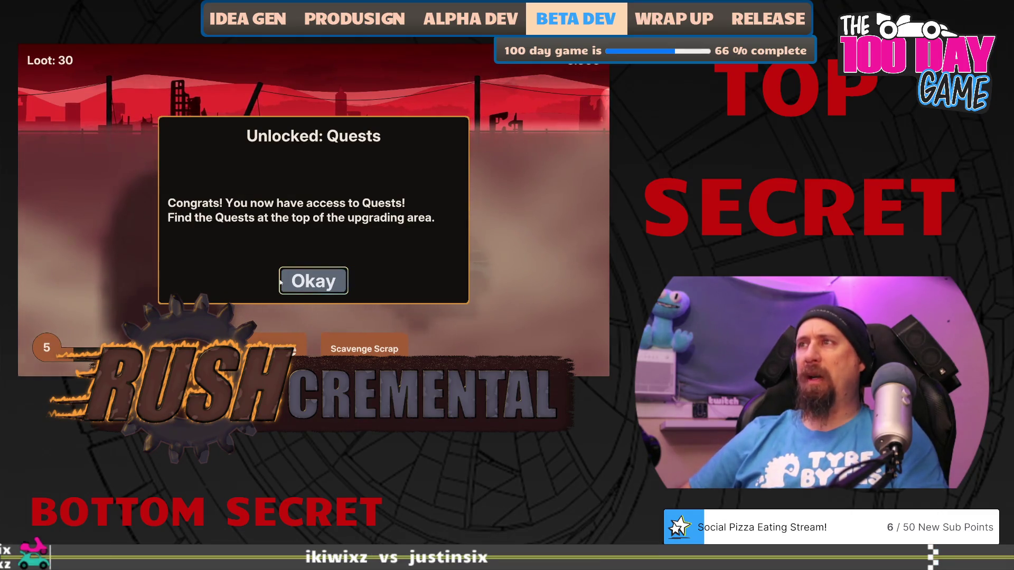
- Dismiss the Quests unlock notice, claim Junior Collector's 50-bolt reward, and start a new scavenging run
click(306, 280)
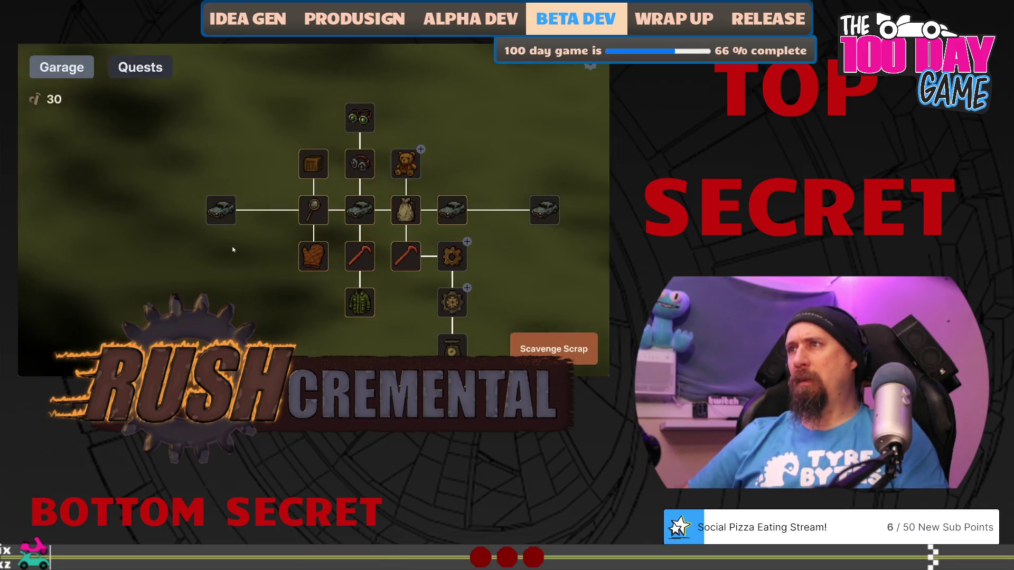
click(165, 75)
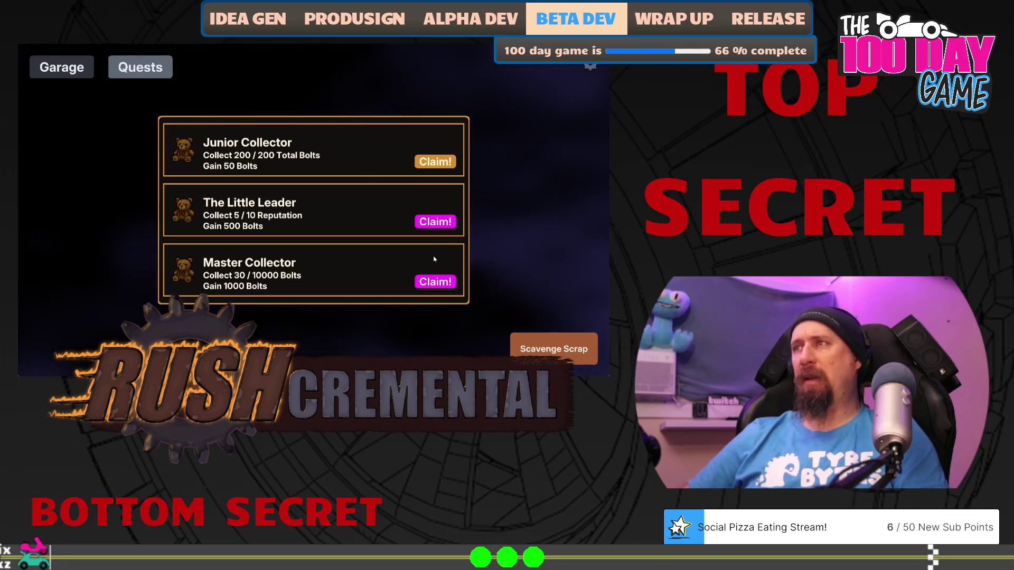
click(436, 162)
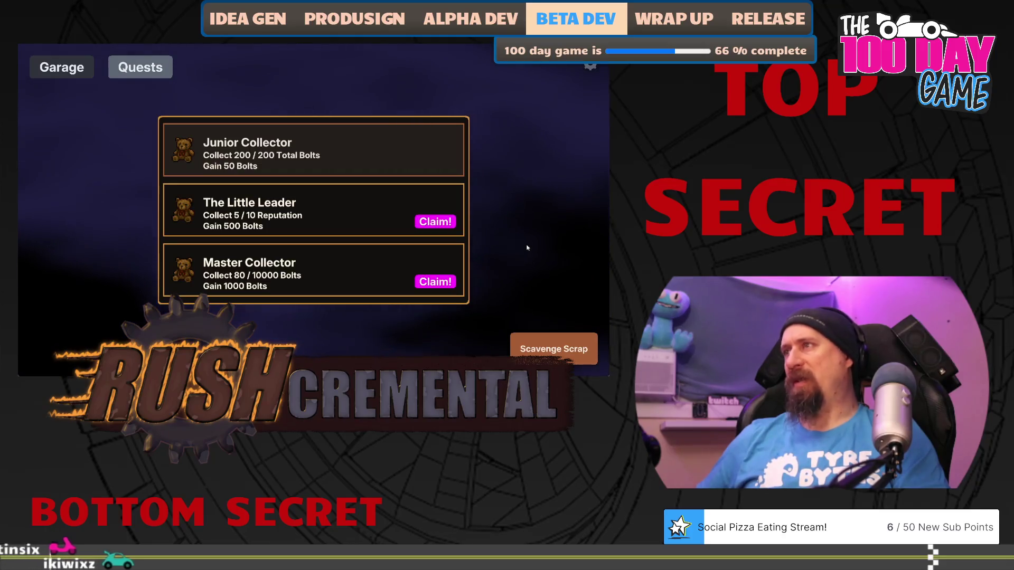
click(539, 344)
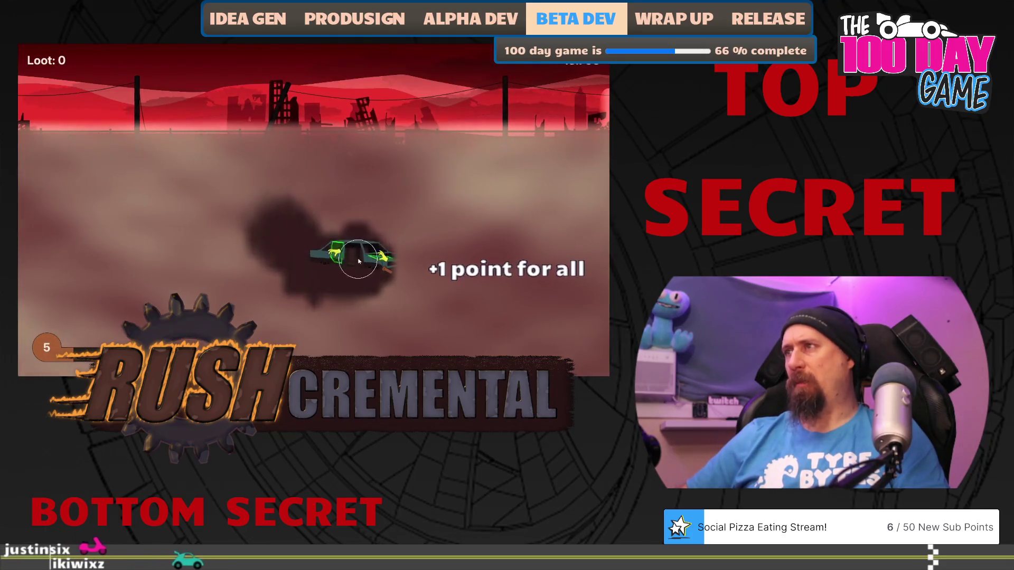
- Collect the green part from the car and end the run with 21 bolts, 101 total
click(385, 260)
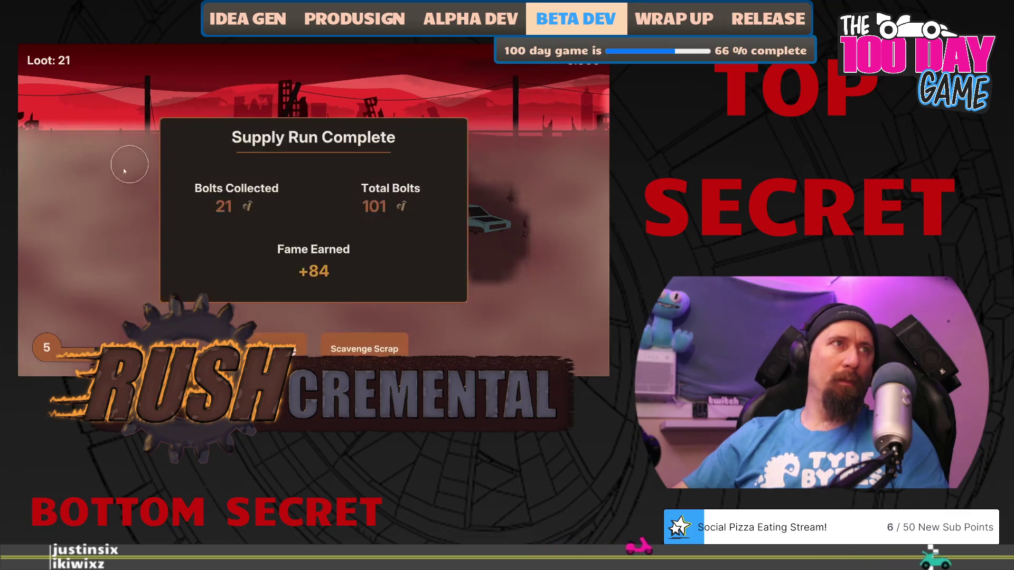
click(262, 343)
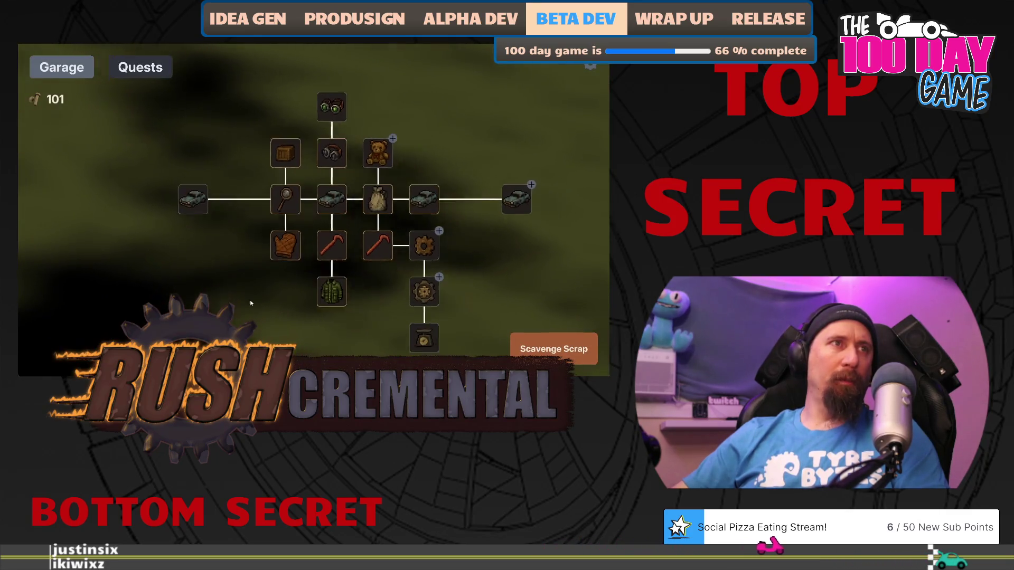
- Buy the Better Loot upgrade and buy Better Car up to its maximum
drag(411, 238, 394, 259)
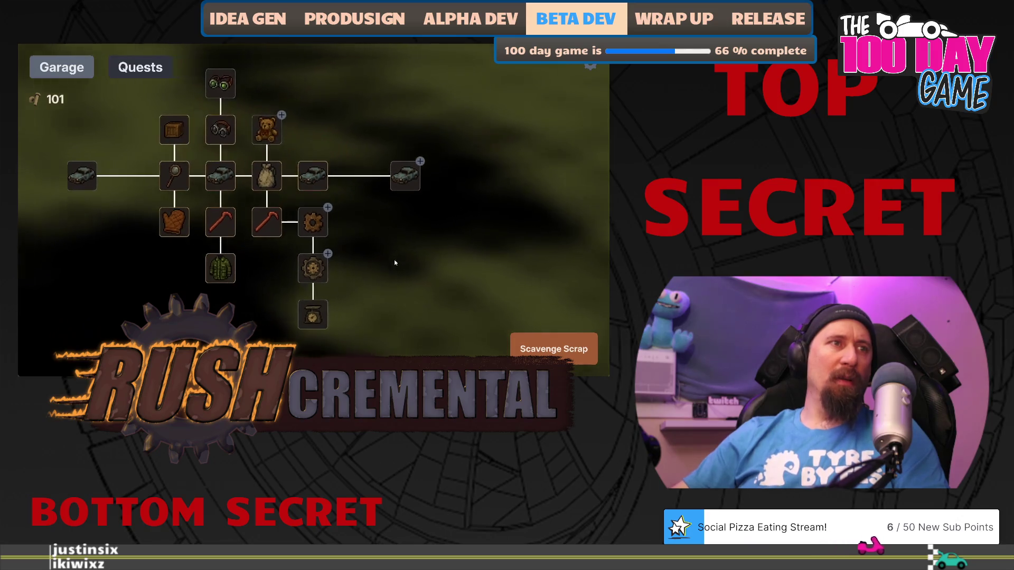
click(313, 221)
click(401, 179)
click(553, 349)
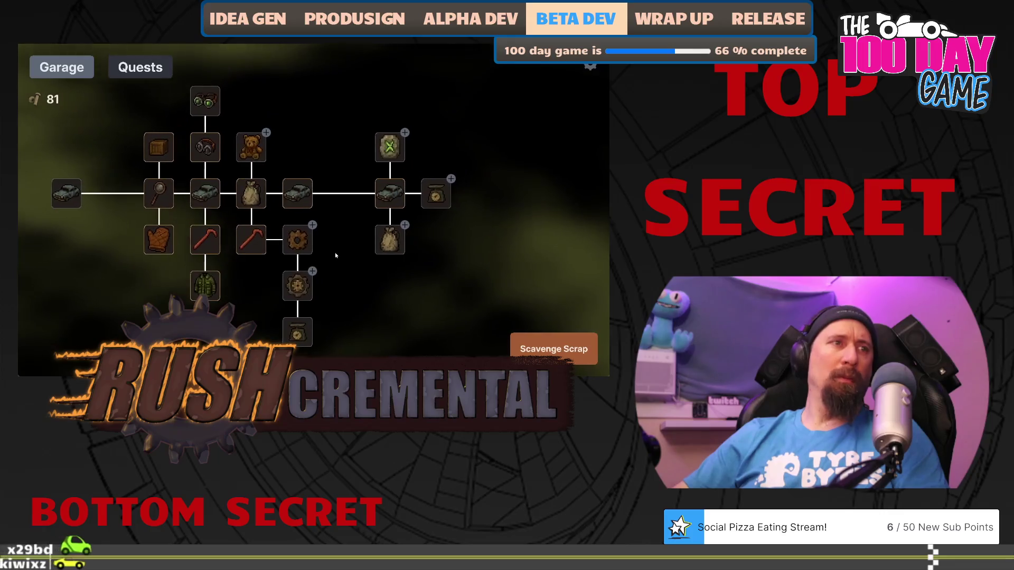
- Buy the 75-bolt Bag upgrade, leaving 6 bolts and unlocking gear and jacket nodes
mouse_move(303, 332)
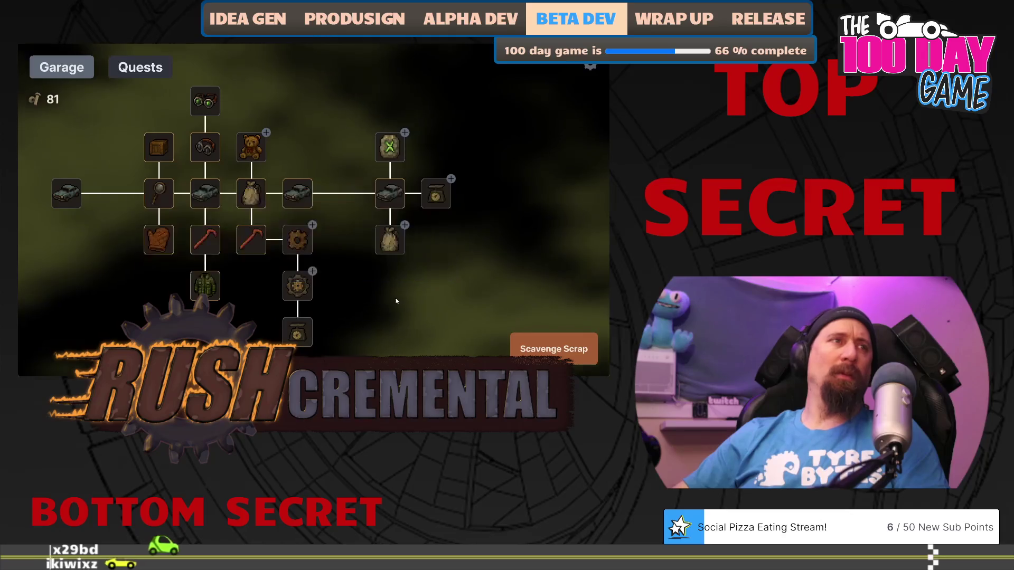
mouse_move(233, 167)
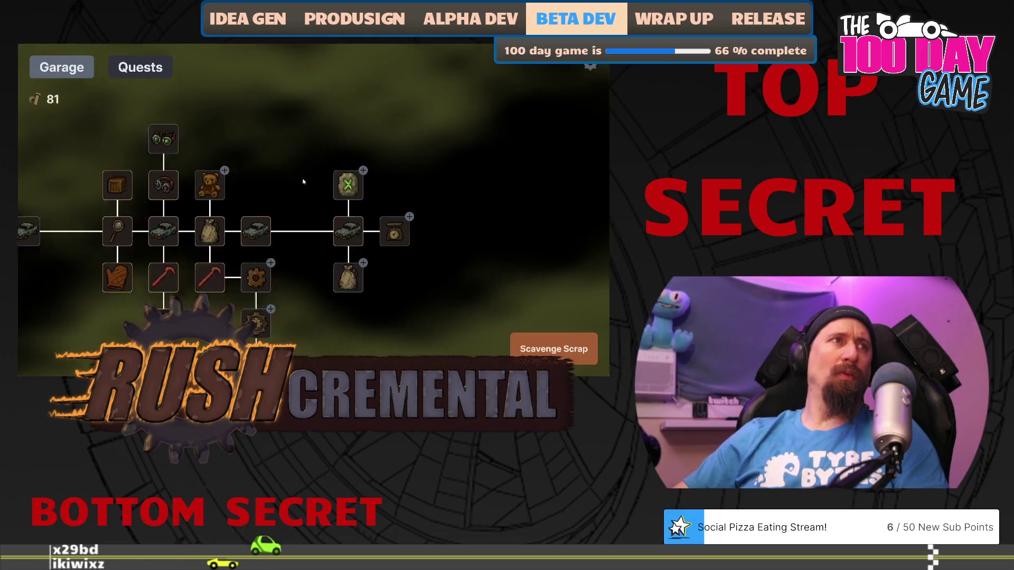
mouse_move(240, 258)
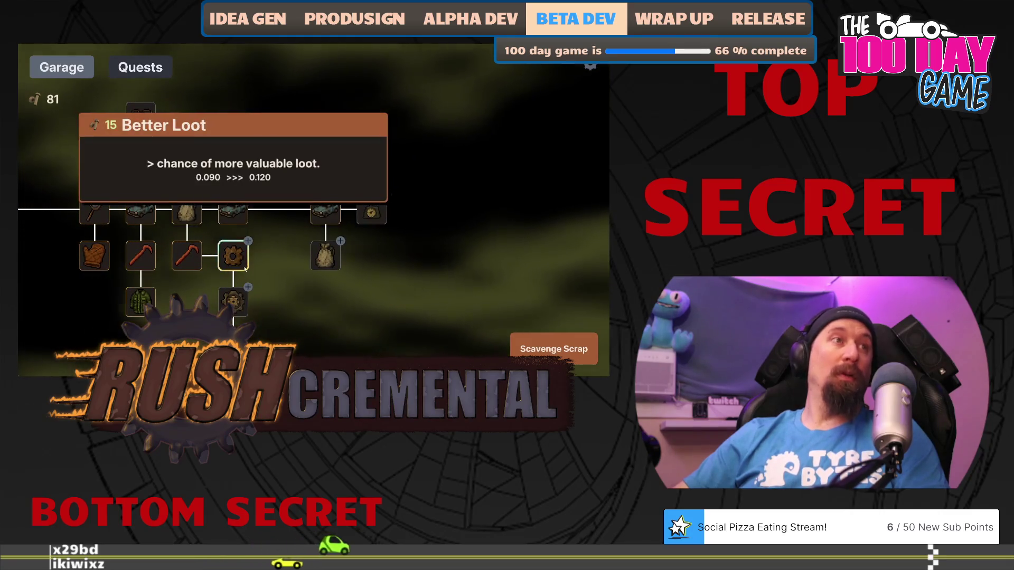
mouse_move(334, 264)
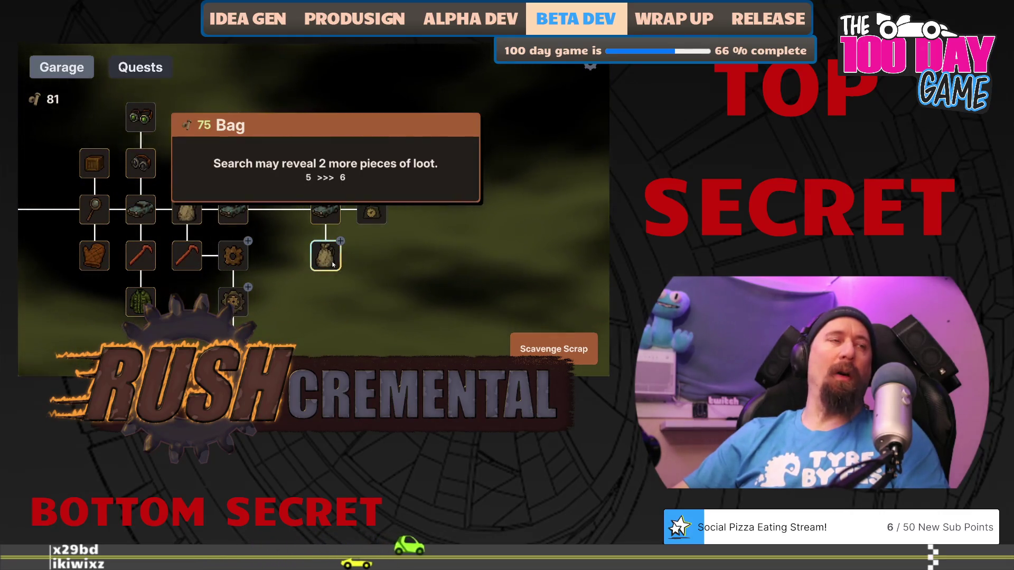
click(334, 264)
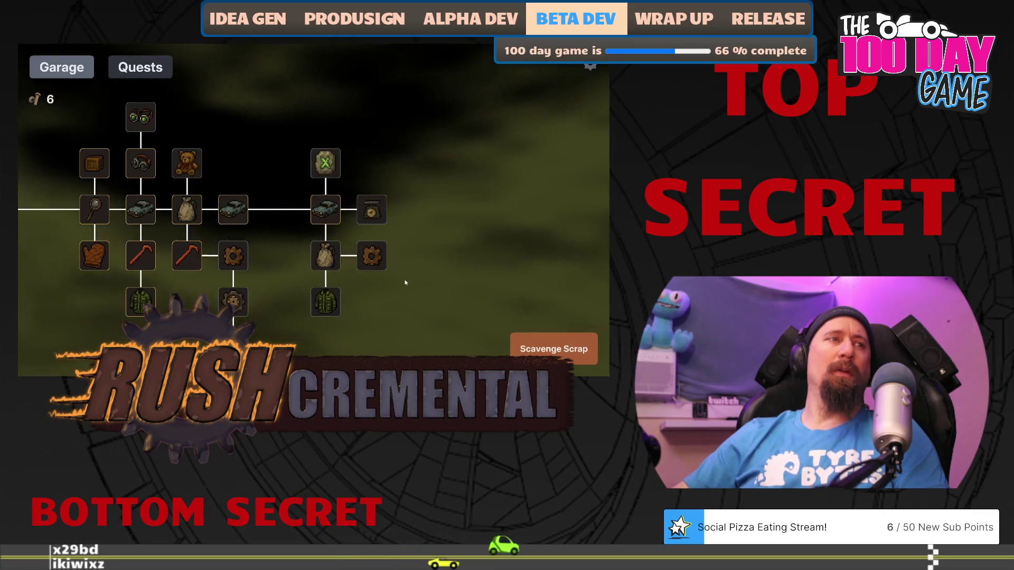
- Scavenge scrap around both cars and across the field for 32 loot, returning with 38 bolts
click(554, 348)
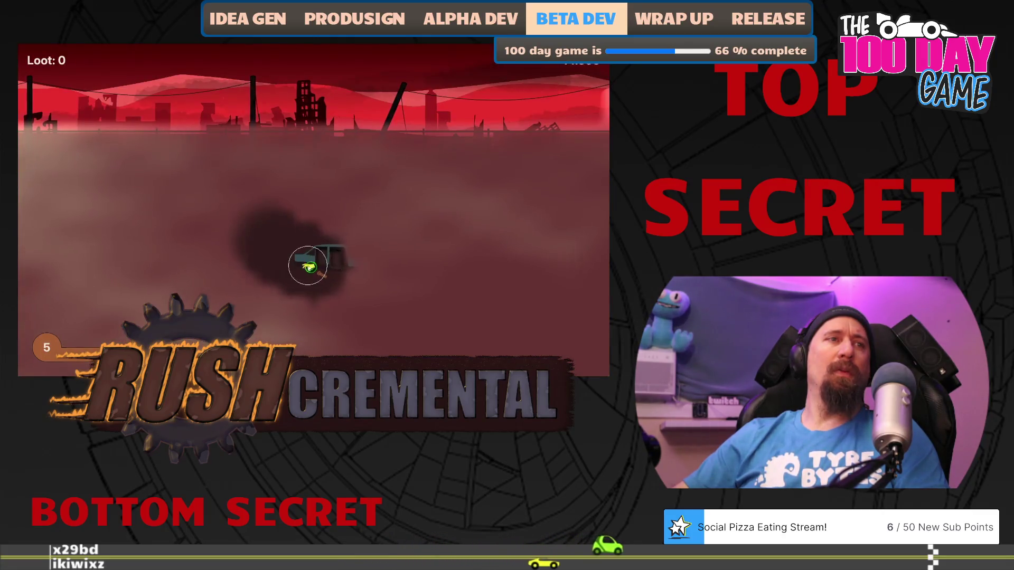
click(318, 274)
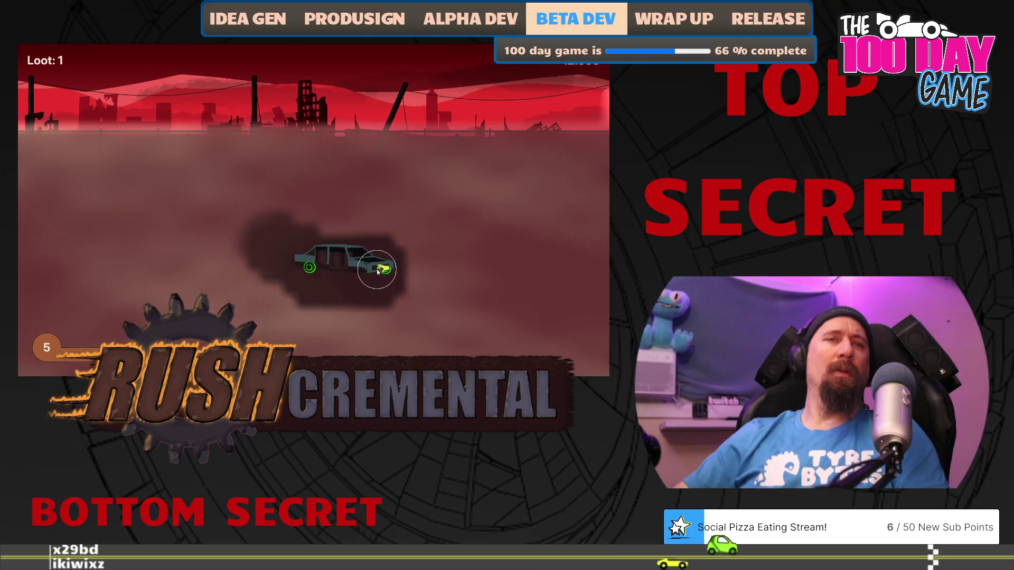
click(401, 247)
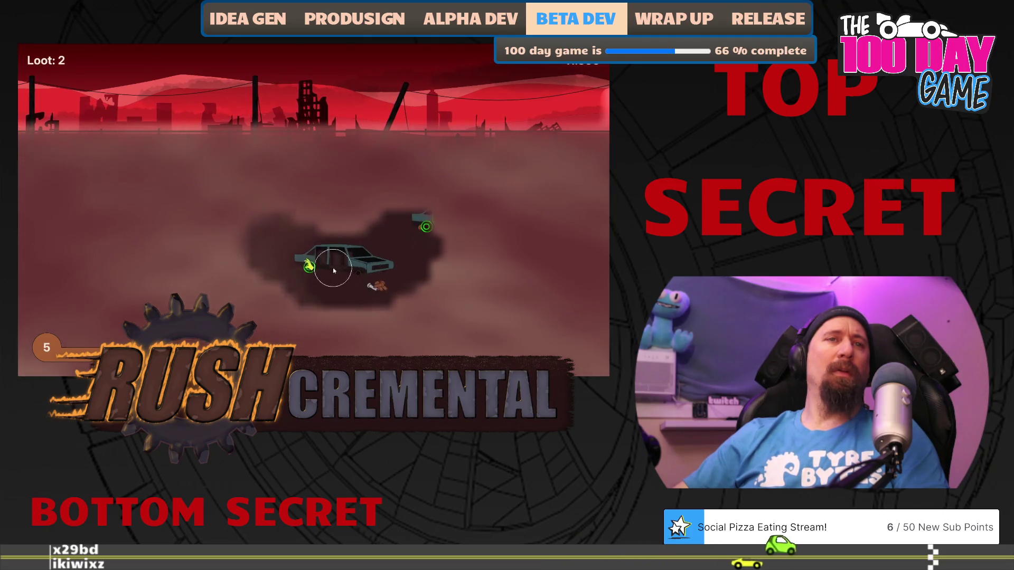
click(375, 290)
click(302, 288)
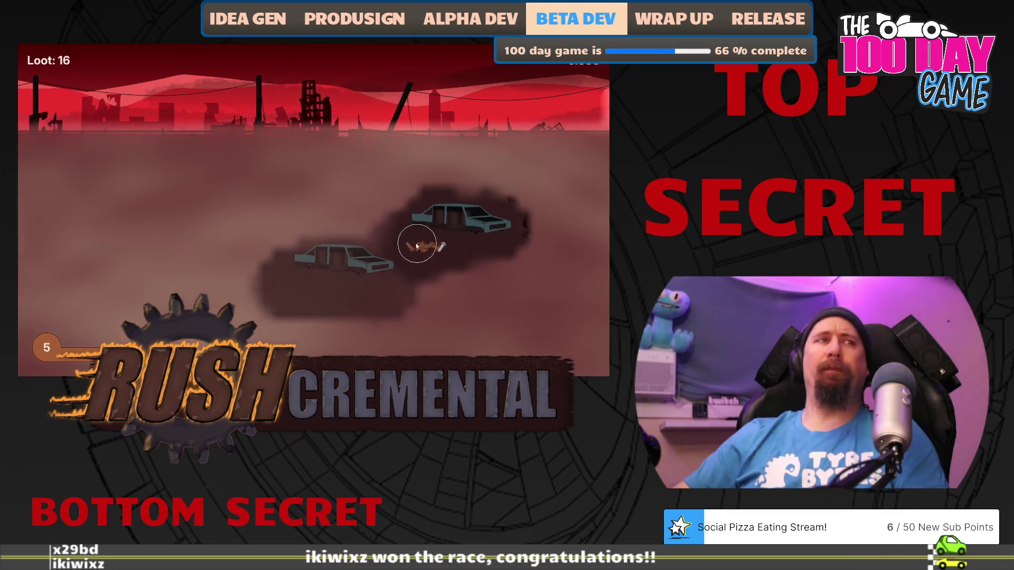
mouse_move(443, 250)
mouse_down()
mouse_move(229, 153)
mouse_move(150, 166)
mouse_move(163, 236)
mouse_move(144, 332)
mouse_up()
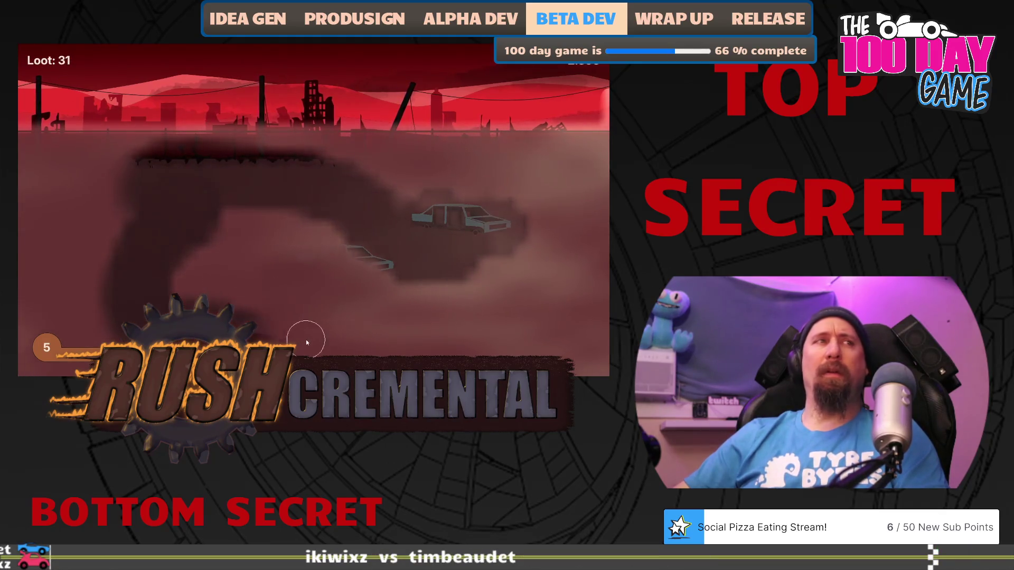
mouse_move(305, 340)
mouse_down()
mouse_move(200, 256)
mouse_move(317, 264)
mouse_move(475, 301)
mouse_move(446, 343)
mouse_move(574, 305)
mouse_up()
click(279, 346)
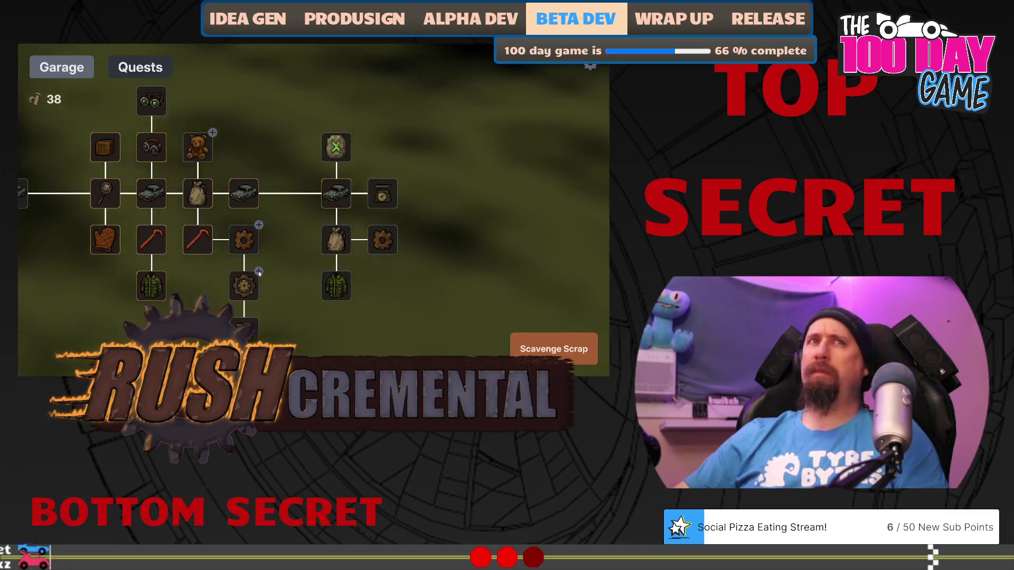
- Max out the Better Loot upgrade with two purchases and start another scavenging run
click(245, 242)
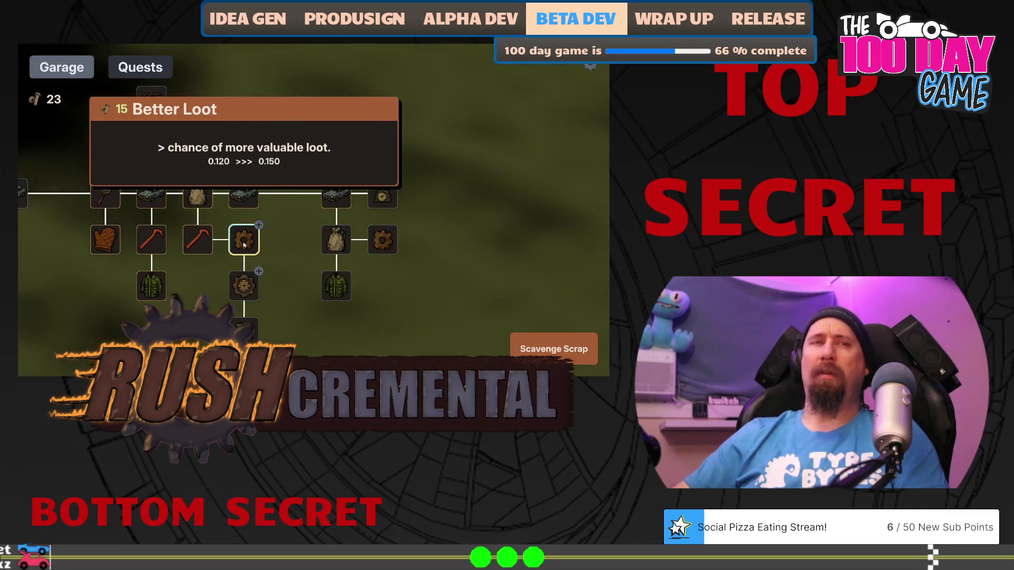
click(244, 242)
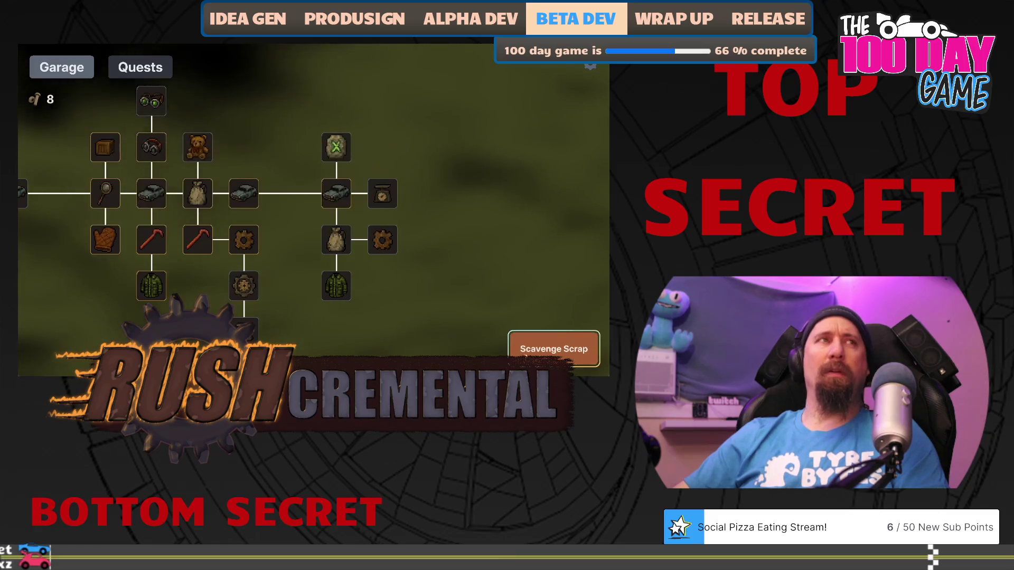
click(553, 349)
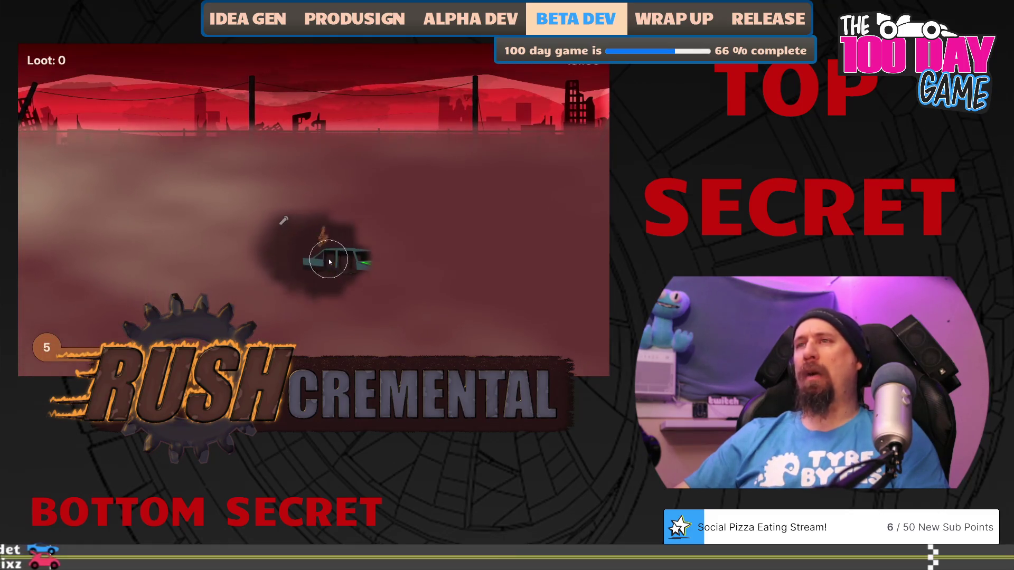
- Collect car and ground scrap, break the wrecked car, then buy a Best Loot level
click(328, 259)
click(280, 223)
click(323, 291)
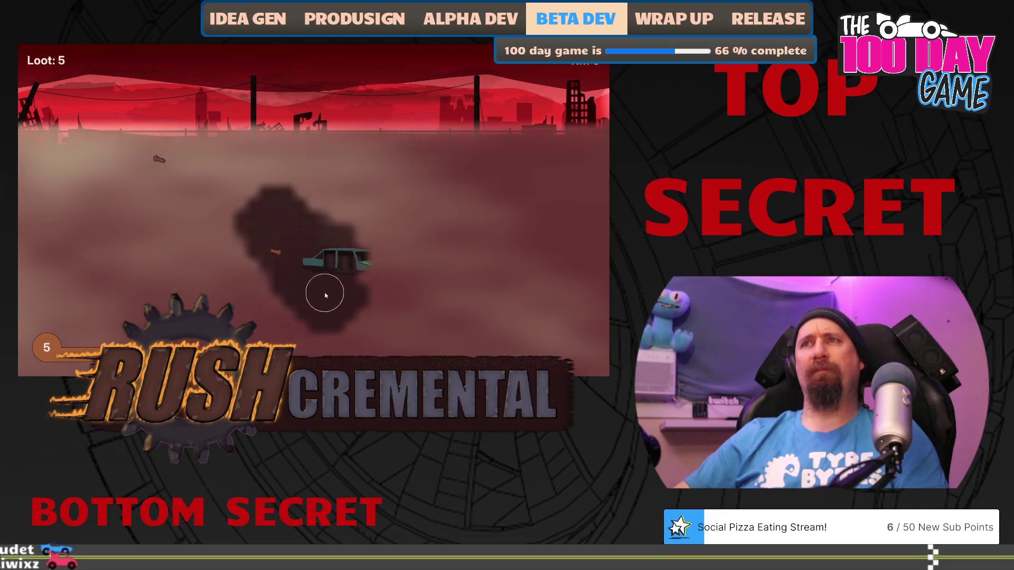
click(380, 261)
click(381, 264)
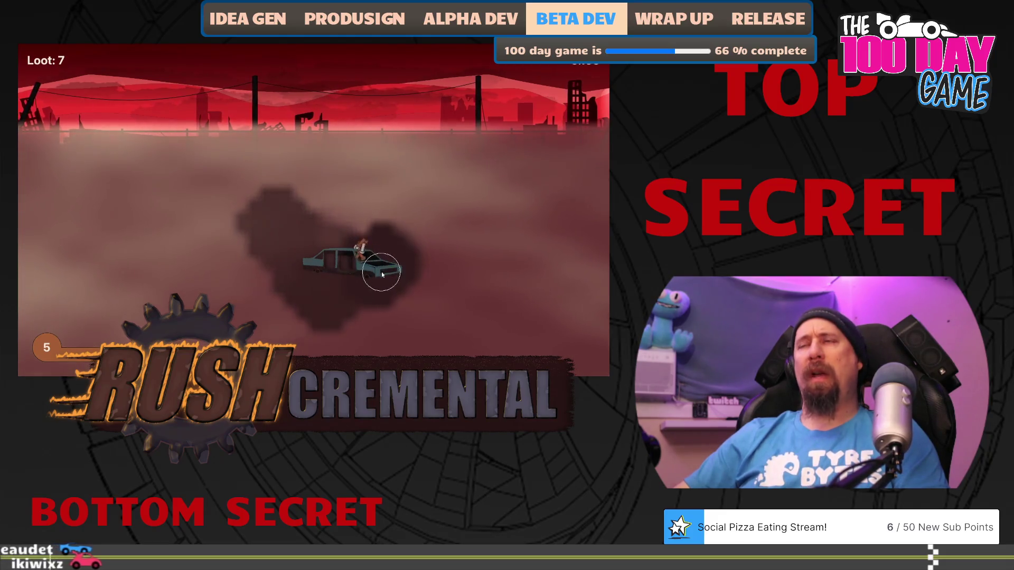
click(359, 290)
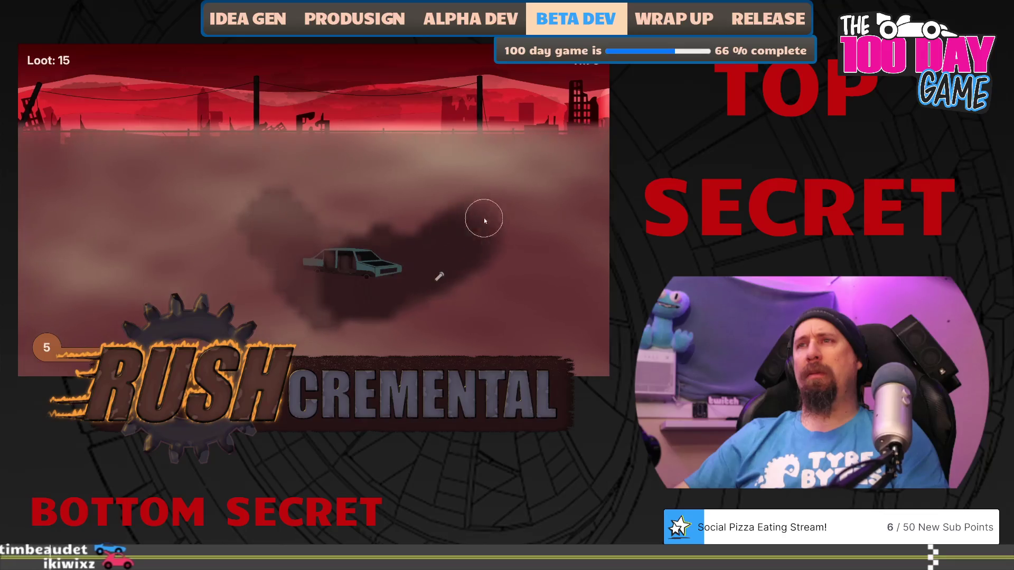
click(479, 188)
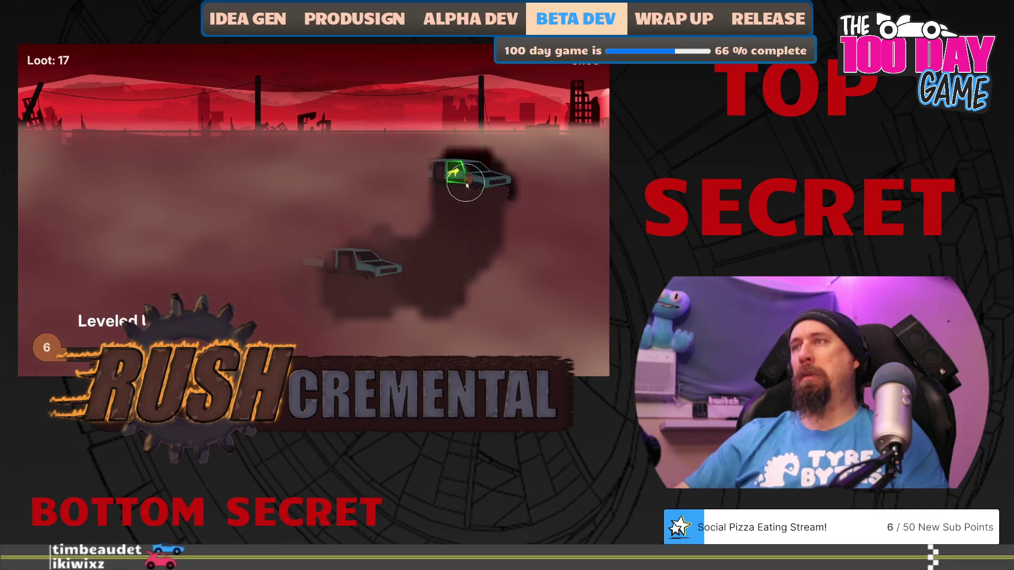
click(449, 202)
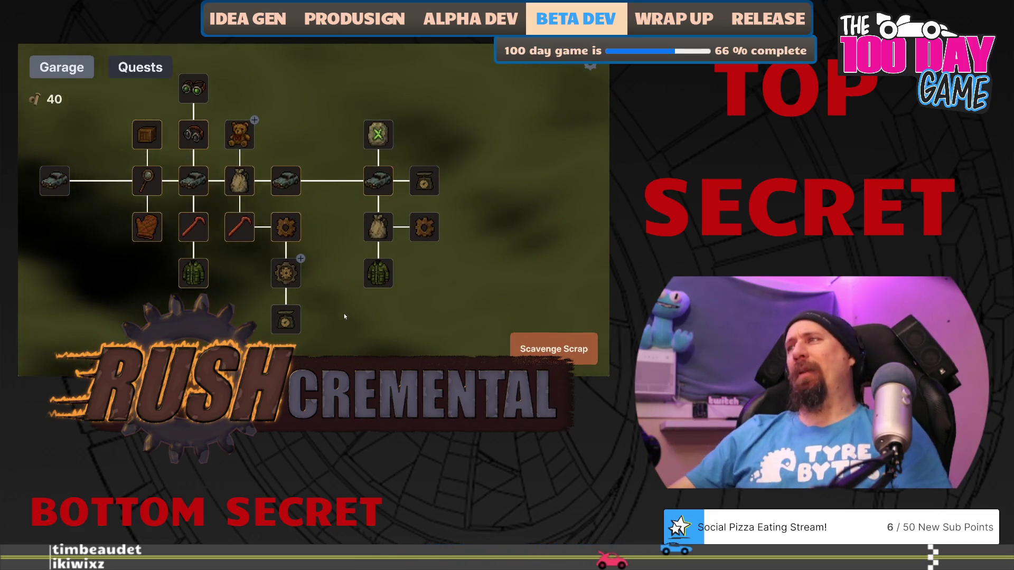
click(286, 273)
- Buy a second Best Loot level and scavenge by breaking a car and sweeping its loot
click(286, 273)
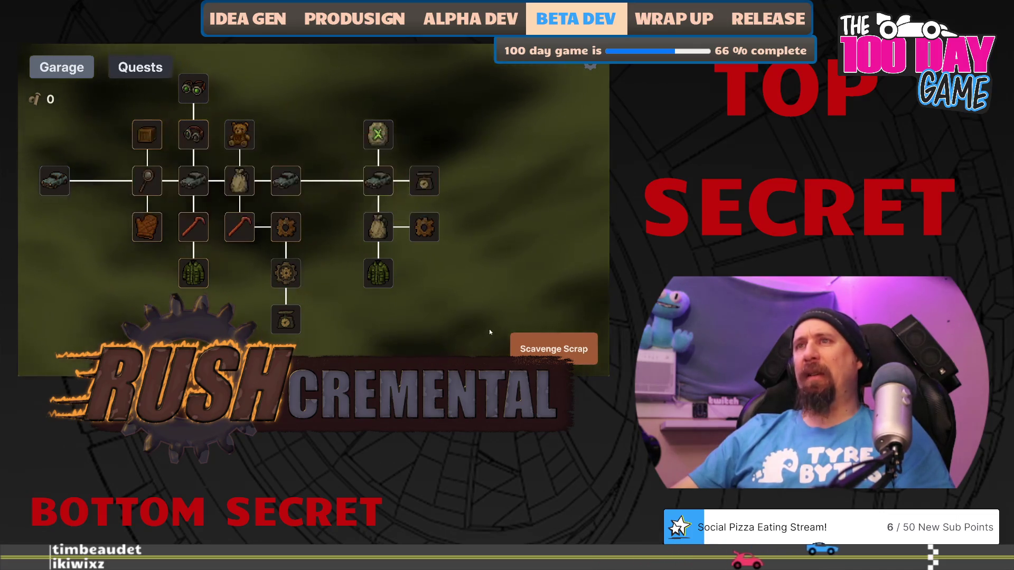
click(552, 348)
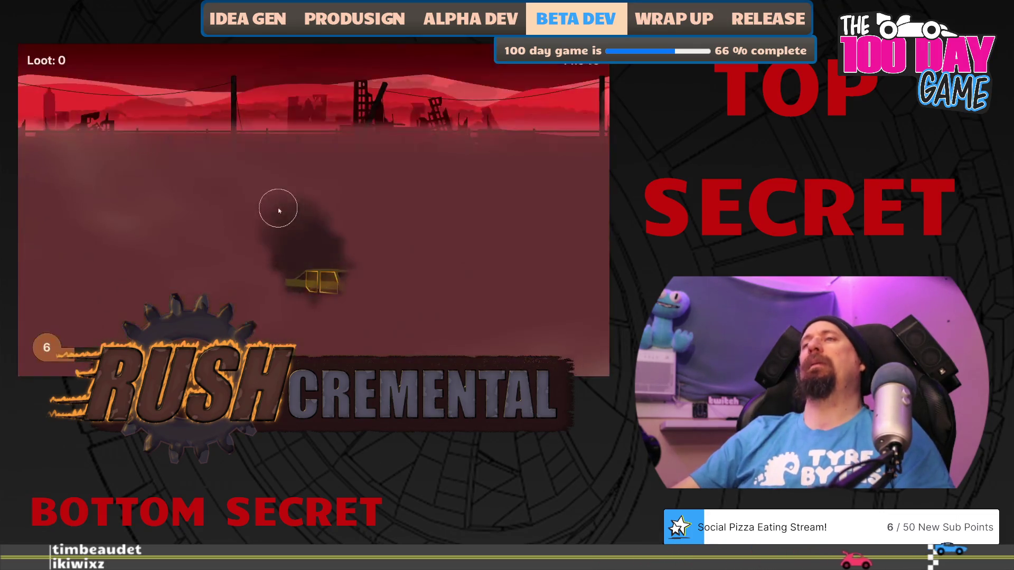
click(334, 288)
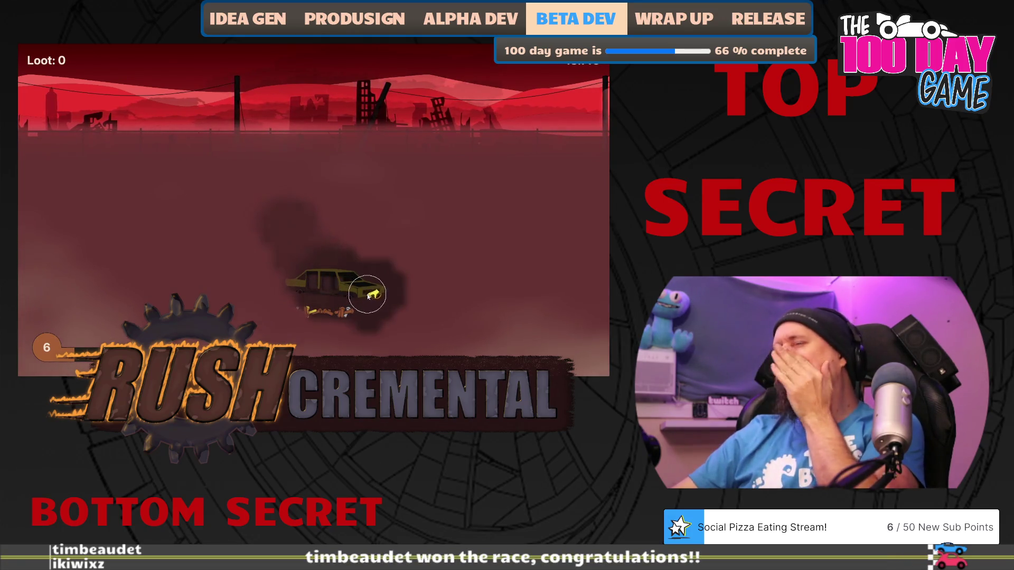
mouse_move(366, 305)
mouse_down()
mouse_move(280, 305)
mouse_move(376, 312)
mouse_move(296, 318)
mouse_move(151, 208)
mouse_move(235, 228)
mouse_move(373, 185)
mouse_move(463, 188)
mouse_move(401, 224)
mouse_move(472, 254)
mouse_move(466, 270)
mouse_move(491, 220)
mouse_move(480, 224)
mouse_move(475, 289)
mouse_up()
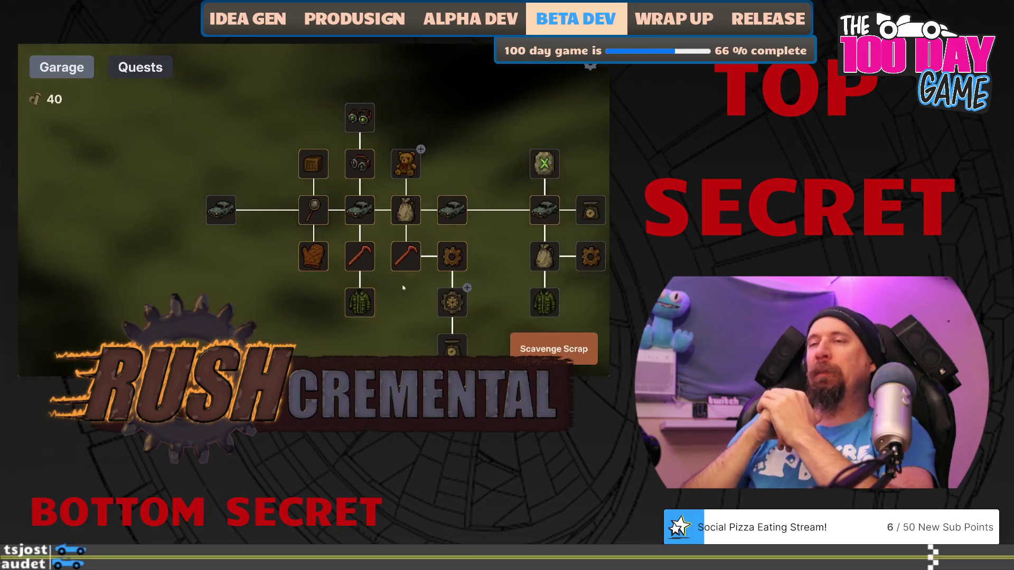
- Buy the 20-bolt gear upgrade and run another supply run
drag(403, 287, 258, 255)
click(281, 264)
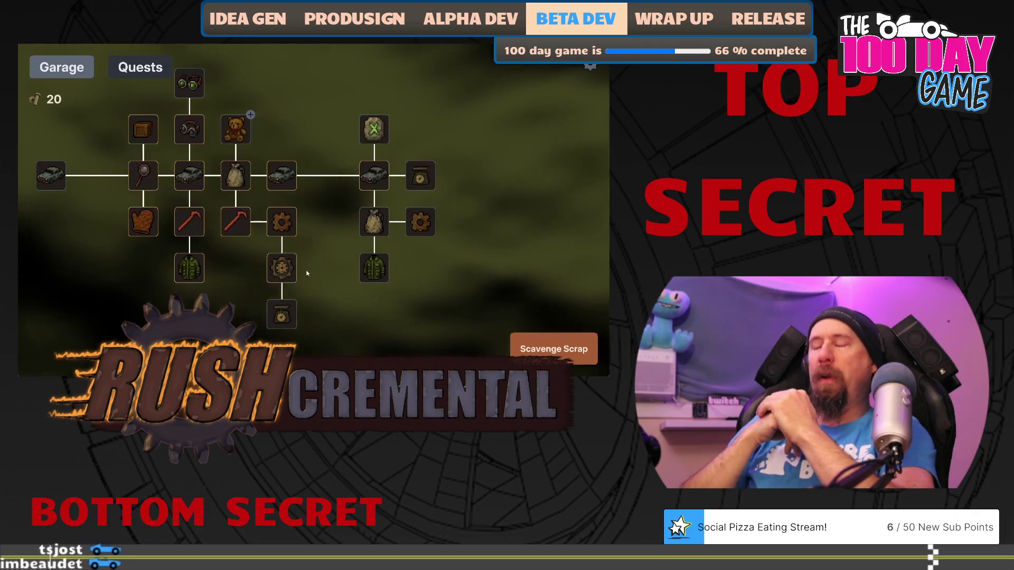
click(539, 347)
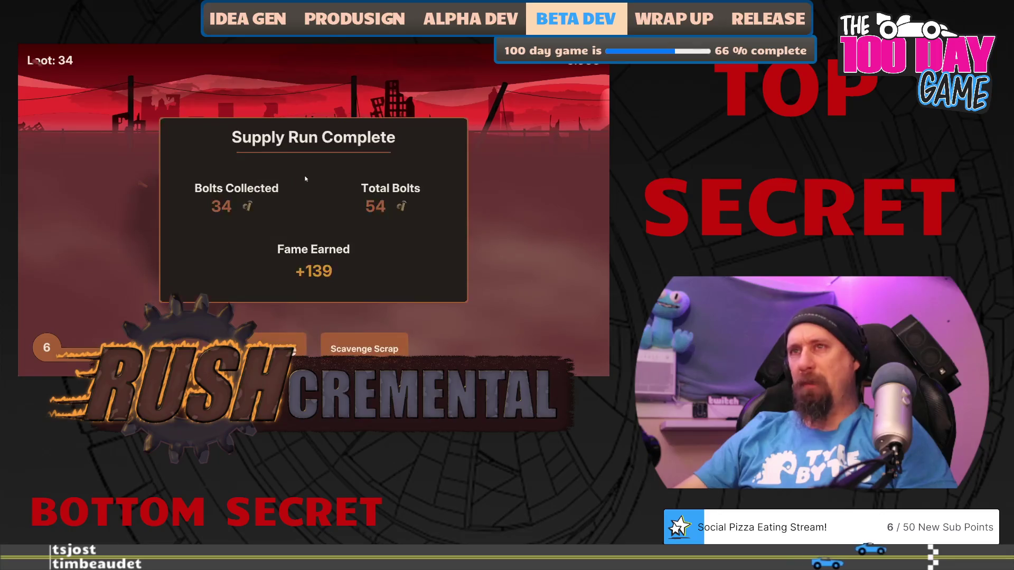
- Close the run results, complete a supply run for 62 bolts and +245 fame, then scavenge again
click(271, 333)
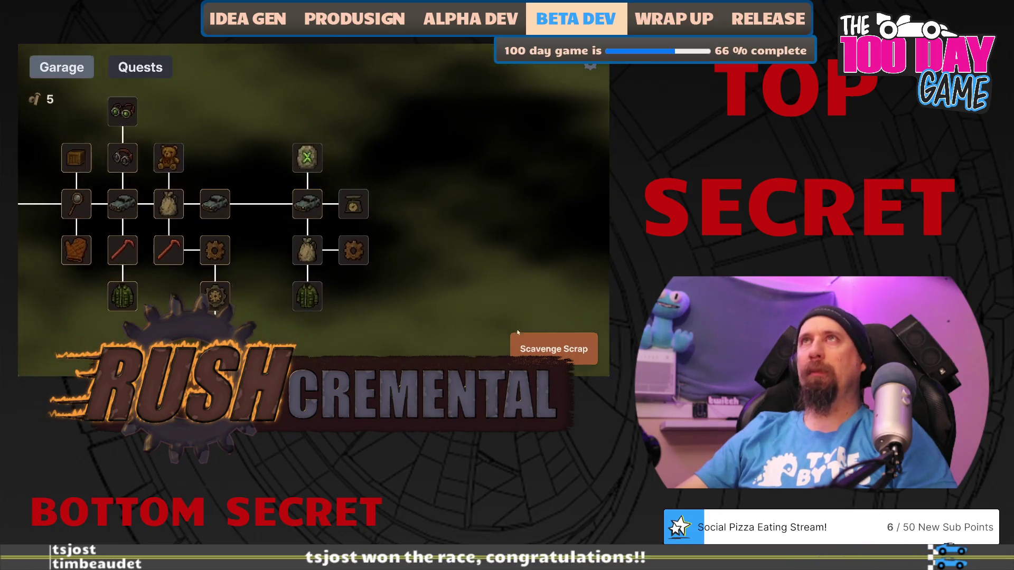
key(space)
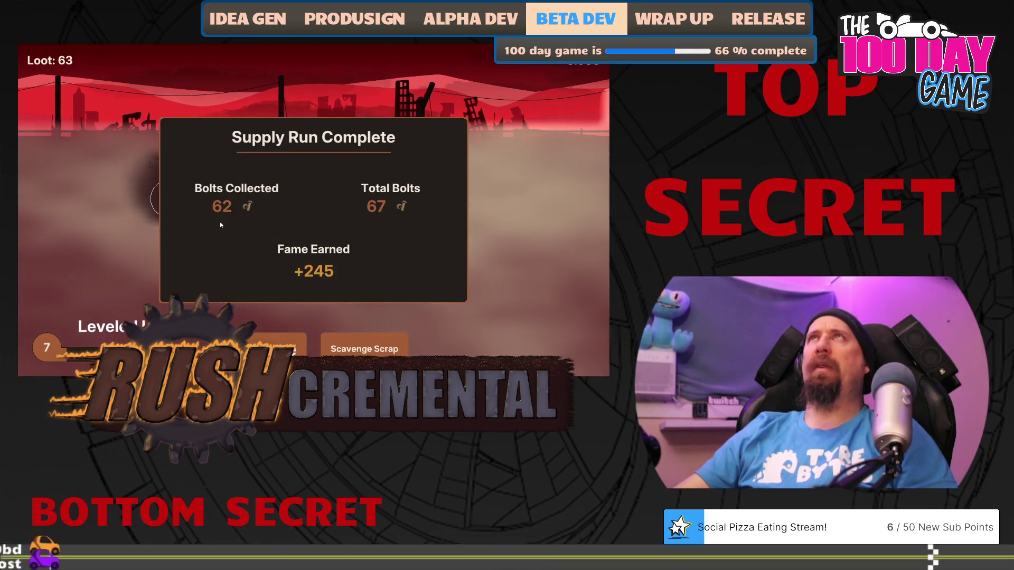
click(272, 347)
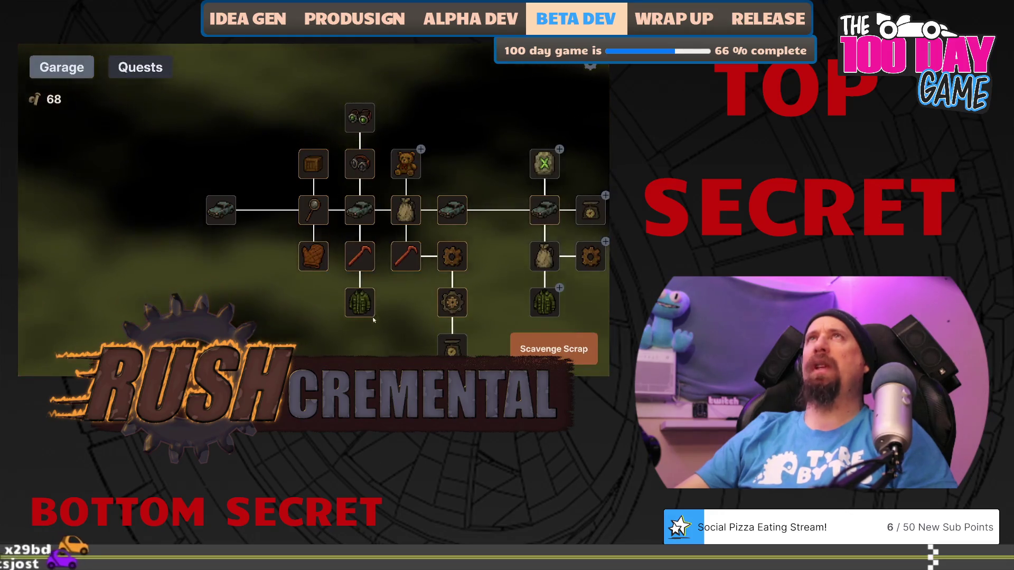
mouse_move(324, 278)
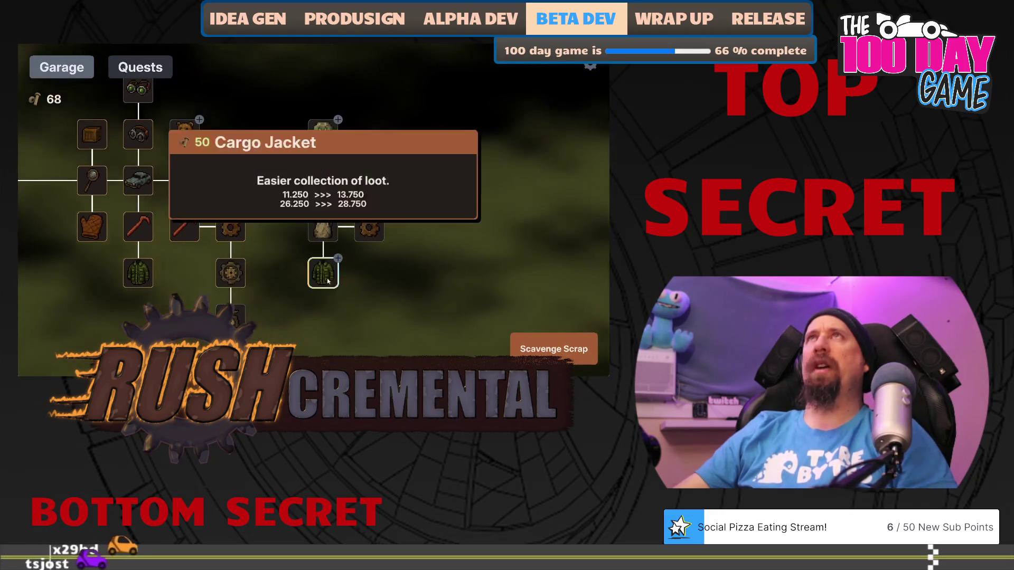
mouse_move(364, 243)
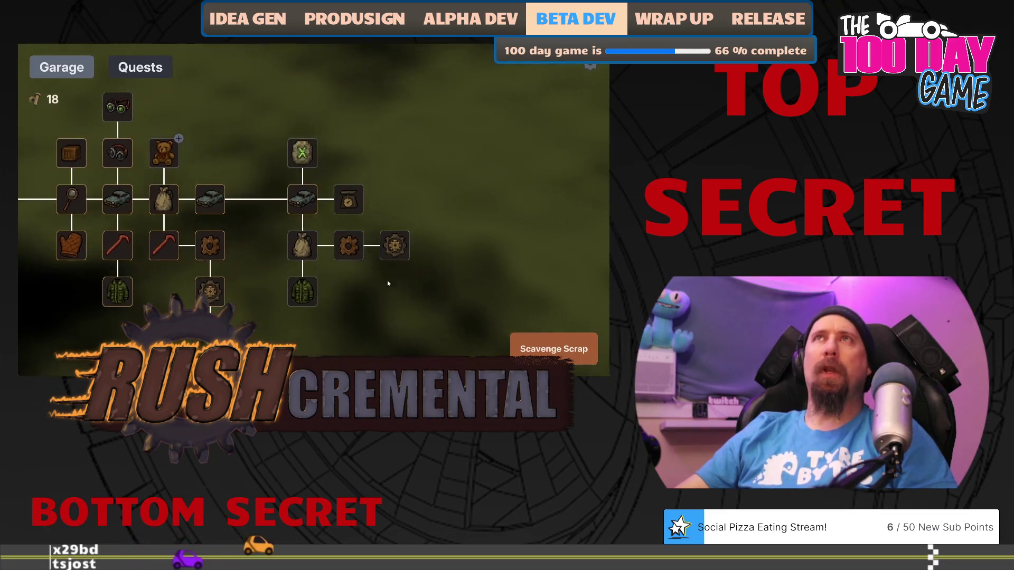
key(space)
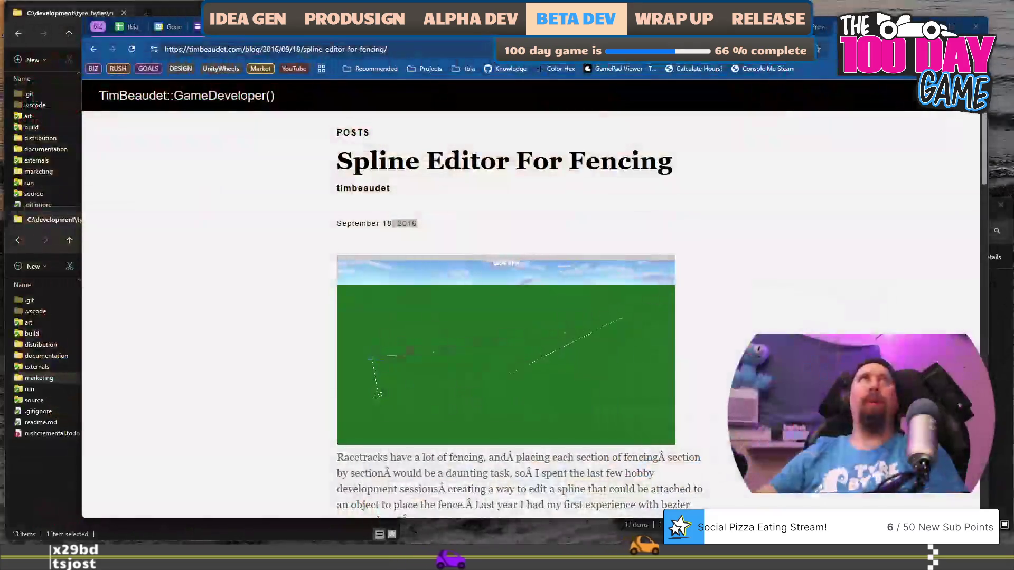
- Scroll to the p tag options table and select the p=none description text
scroll(482, 458, down, 1)
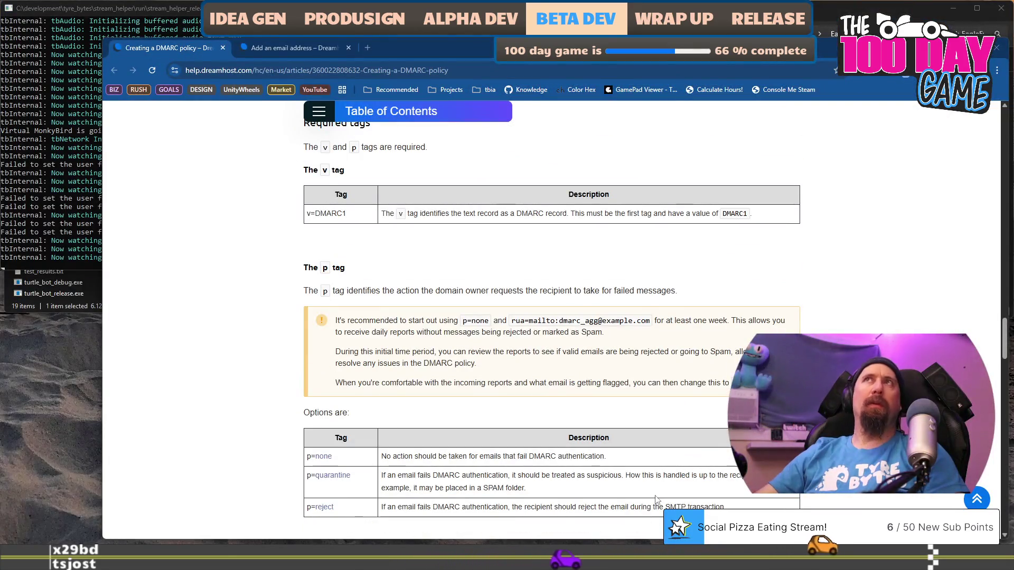
scroll(558, 307, down, 20)
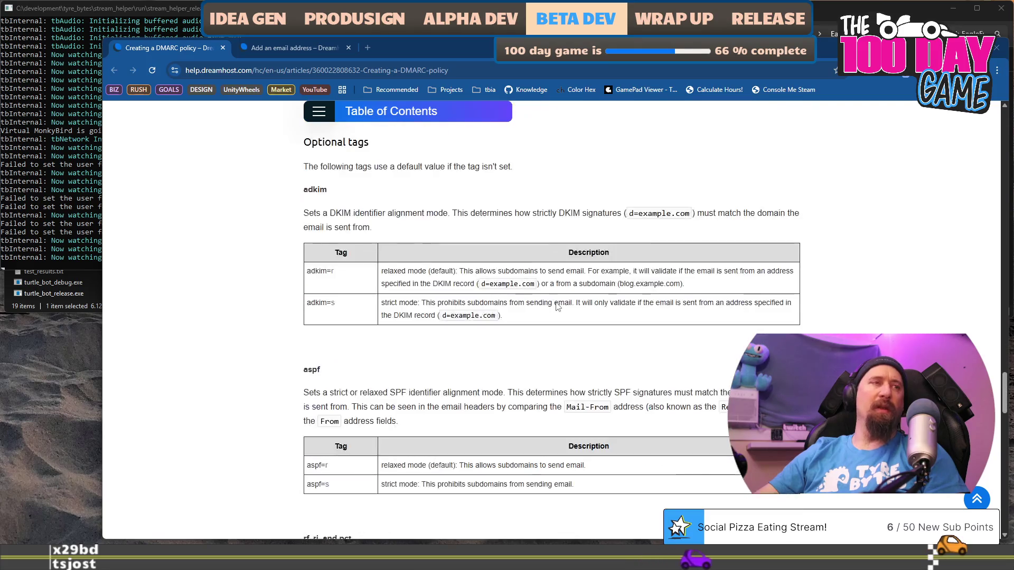
scroll(558, 307, down, 4)
scroll(558, 306, up, 16)
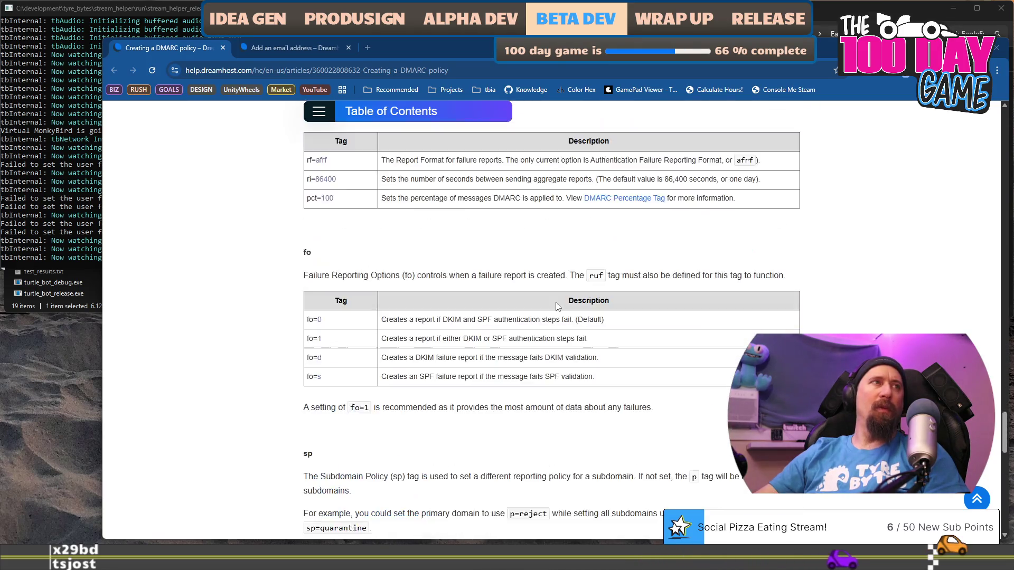
scroll(380, 294, up, 5)
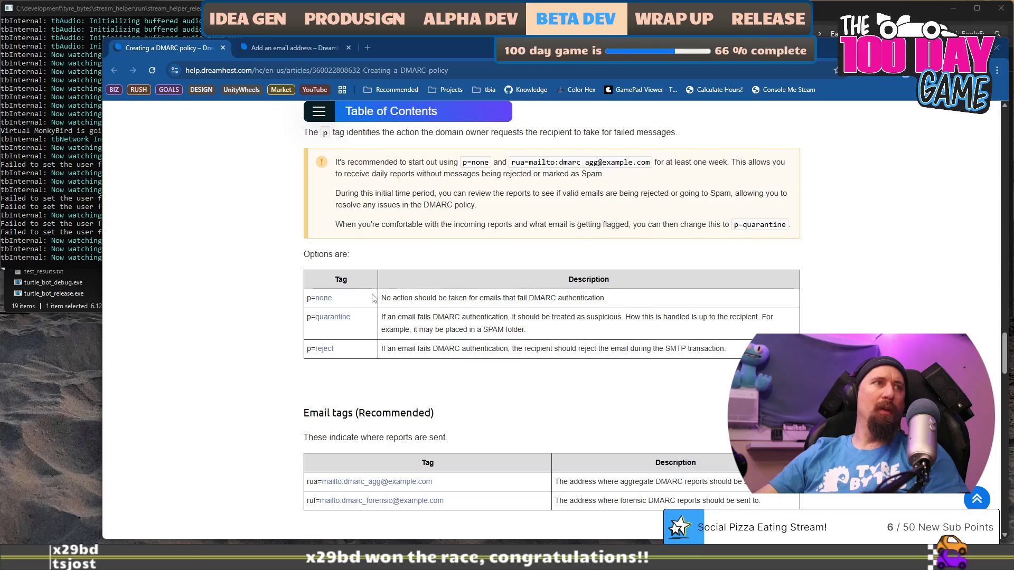
drag(387, 298, 485, 297)
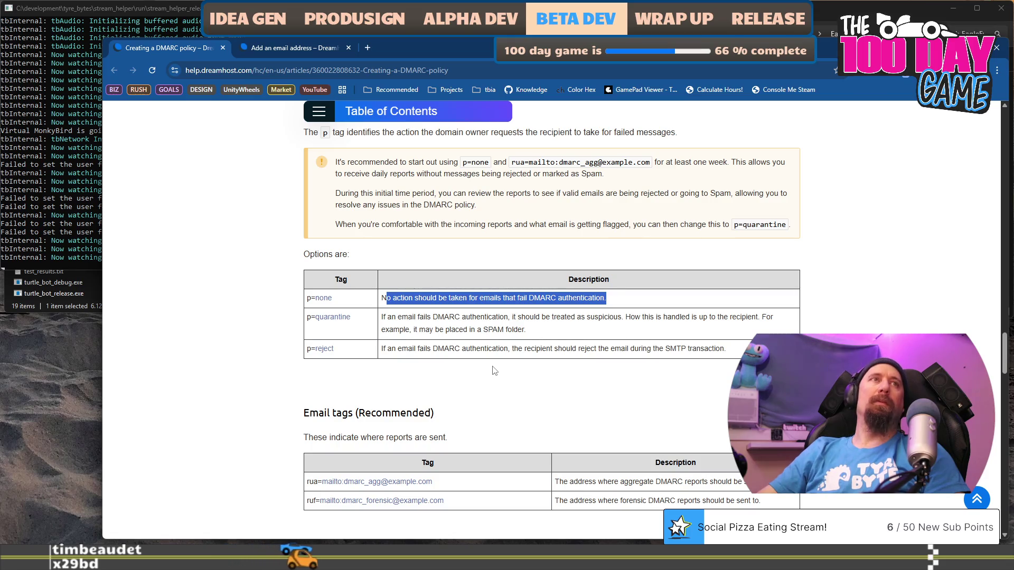
- Scroll from DMARC Tags past Email tags to the Optional tags adkim and aspf table
scroll(493, 369, up, 5)
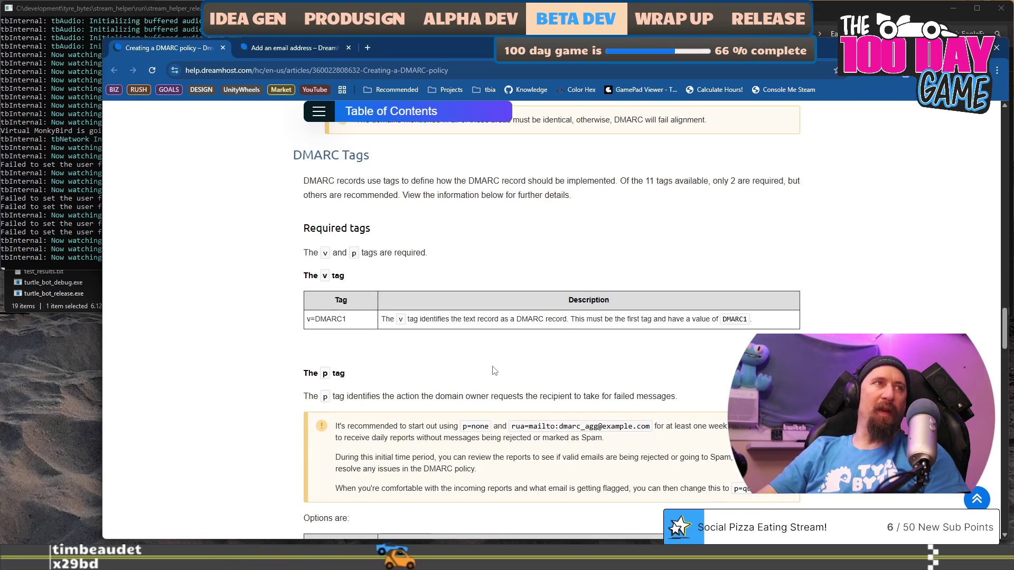
scroll(431, 338, down, 2)
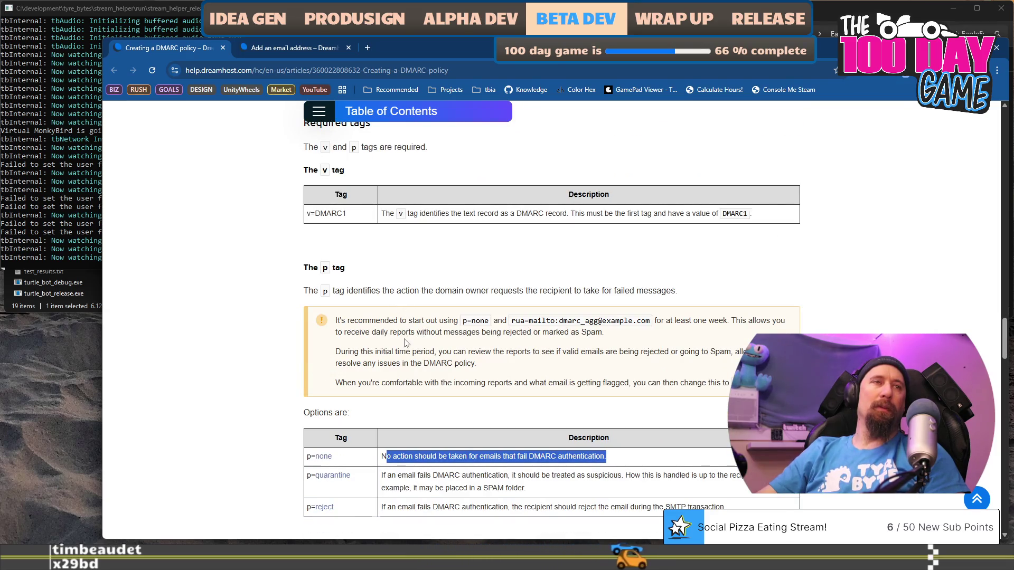
scroll(317, 388, down, 3)
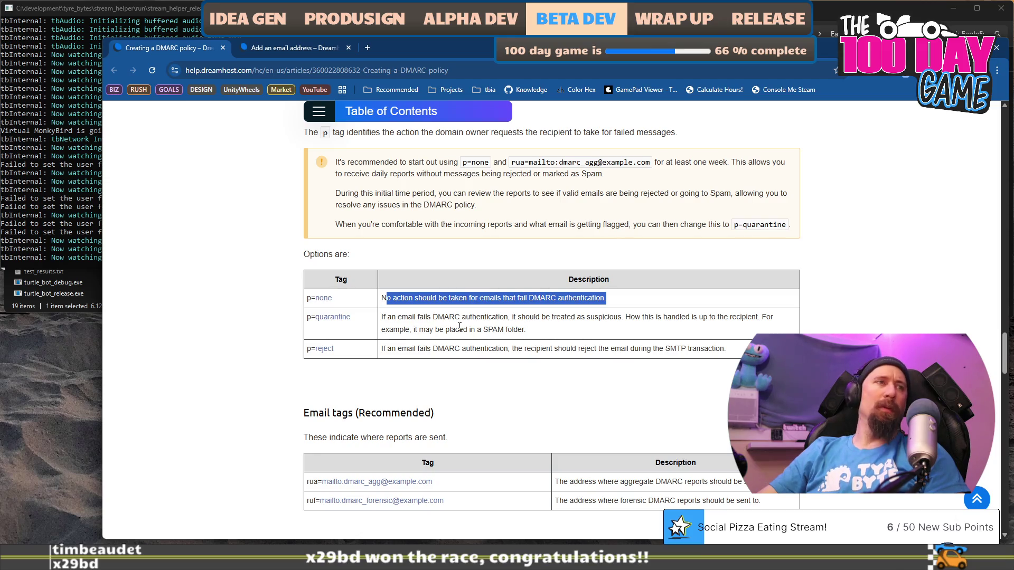
scroll(454, 315, down, 4)
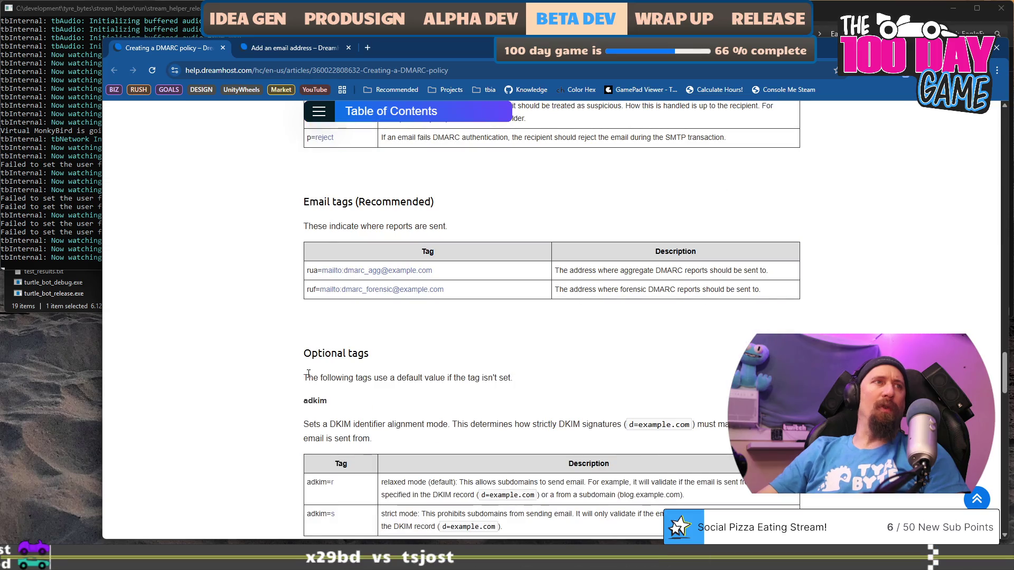
scroll(309, 374, down, 2)
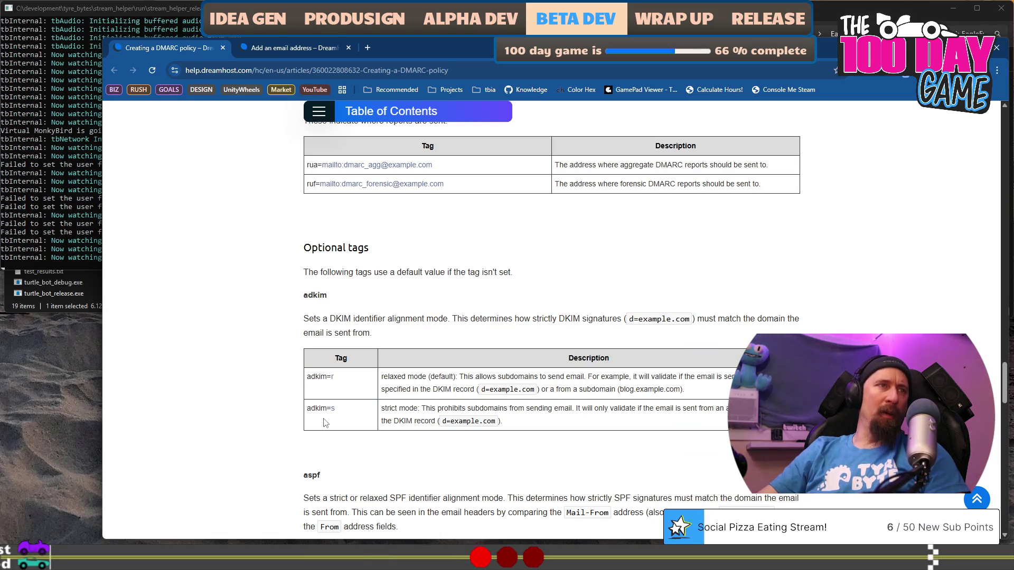
scroll(325, 423, down, 3)
scroll(385, 286, up, 2)
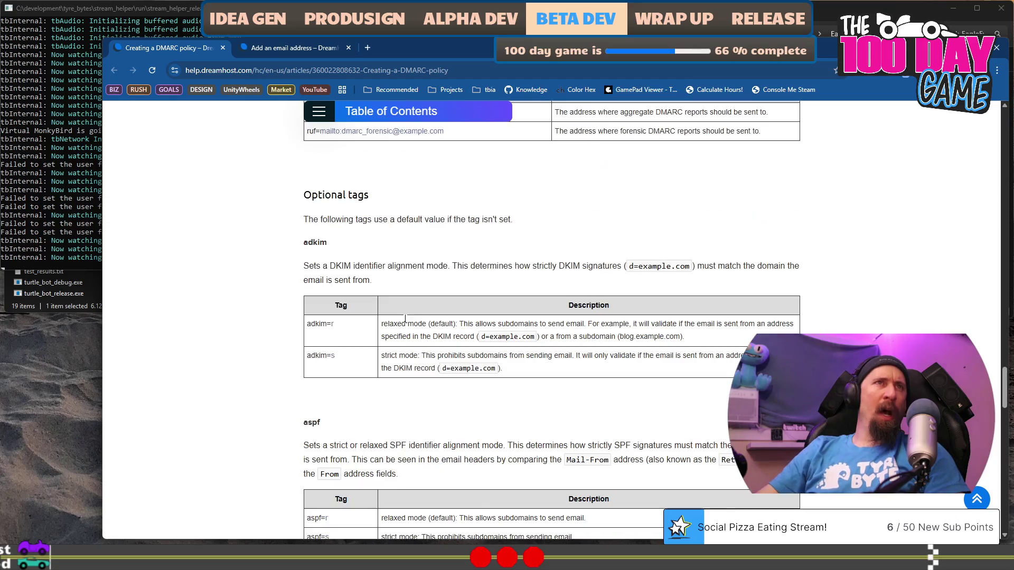
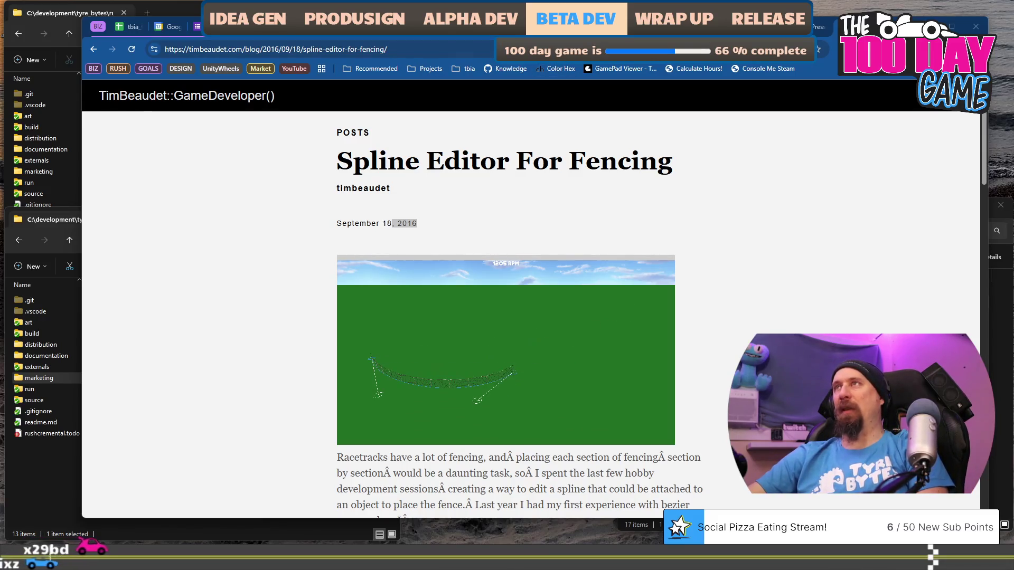
- Switch to the marketing_campaign_rushcremental Google Docs tab holding the access email template
key(ctrl+Tab)
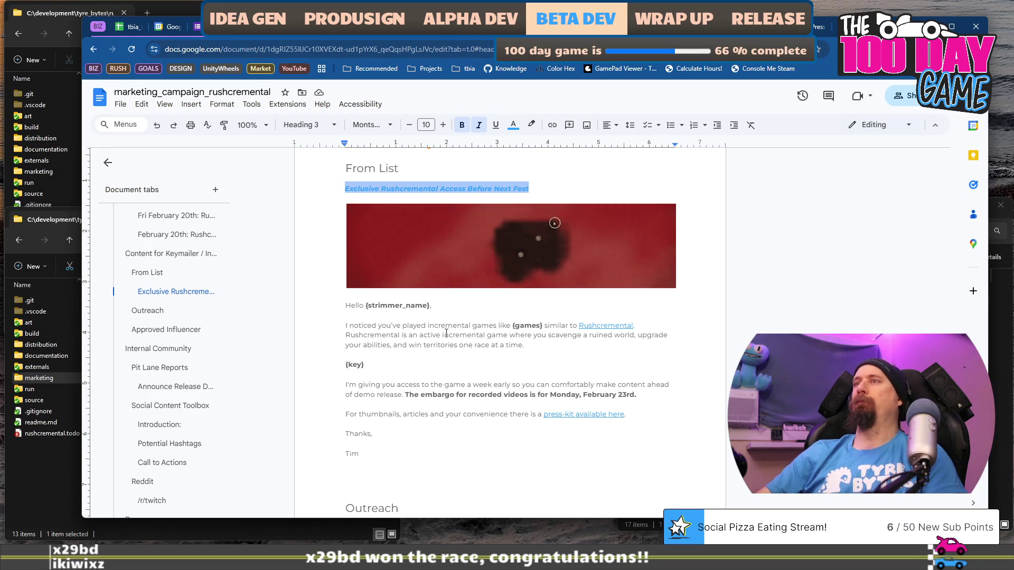
- Select the paragraph introducing the incremental game, then switch to the Thunderbird email draft
drag(527, 344, 344, 325)
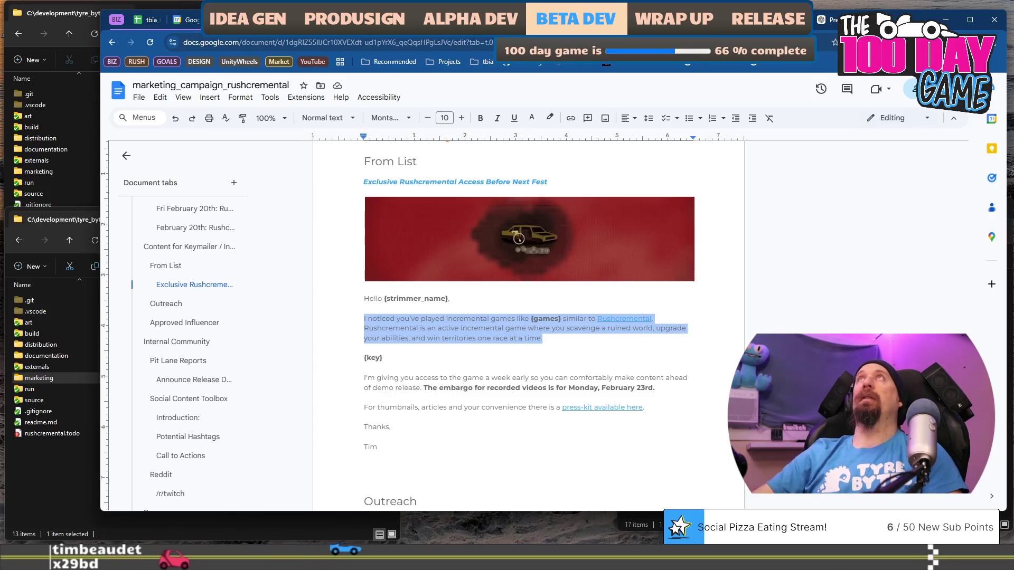
key(alt+Tab)
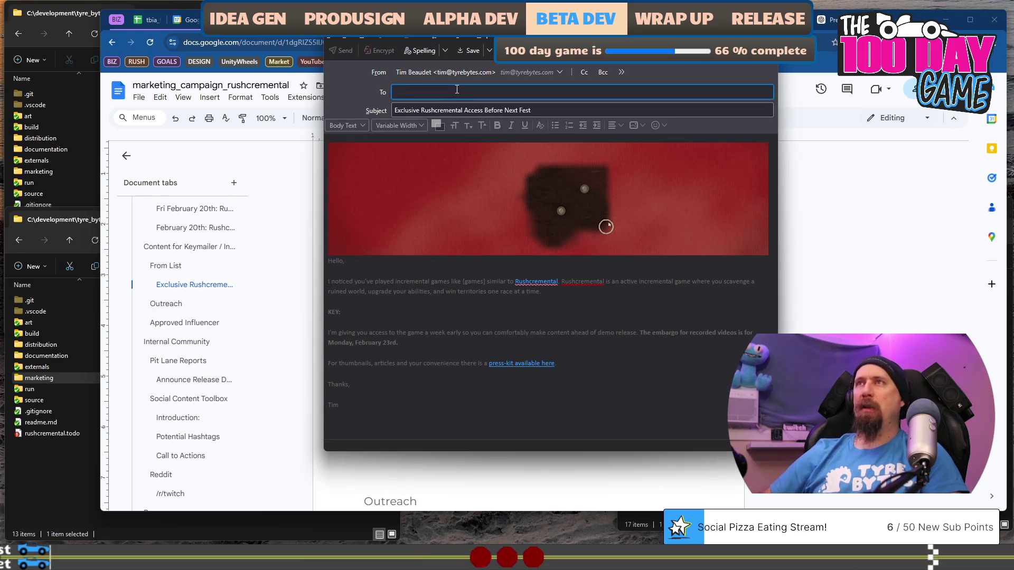
- Send the draft to your own test address with key line 'THIS IS A KEY' and greeting 'Hello Self'
text(timb)
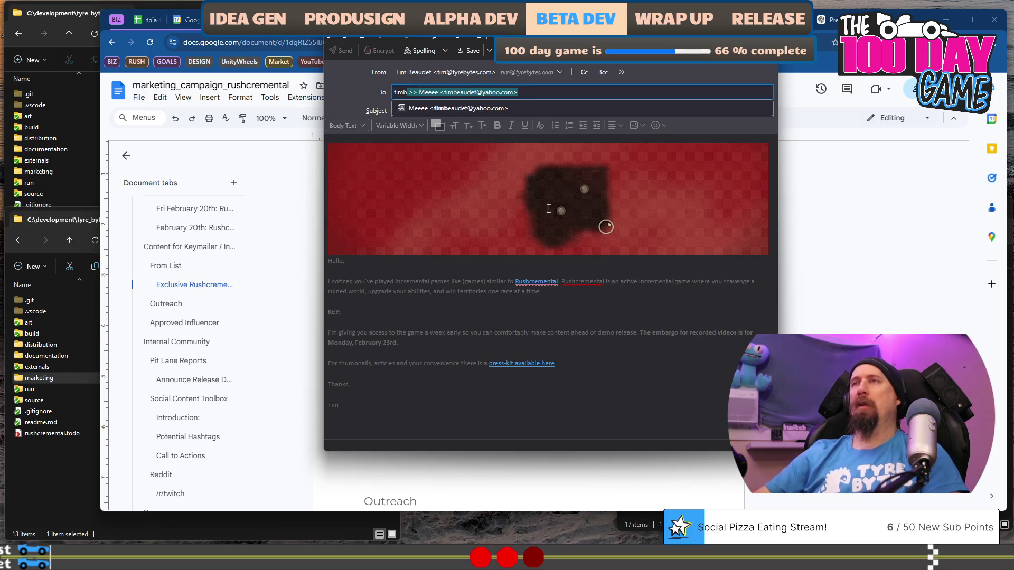
key(Return)
click(457, 311)
text(THIS IS A)
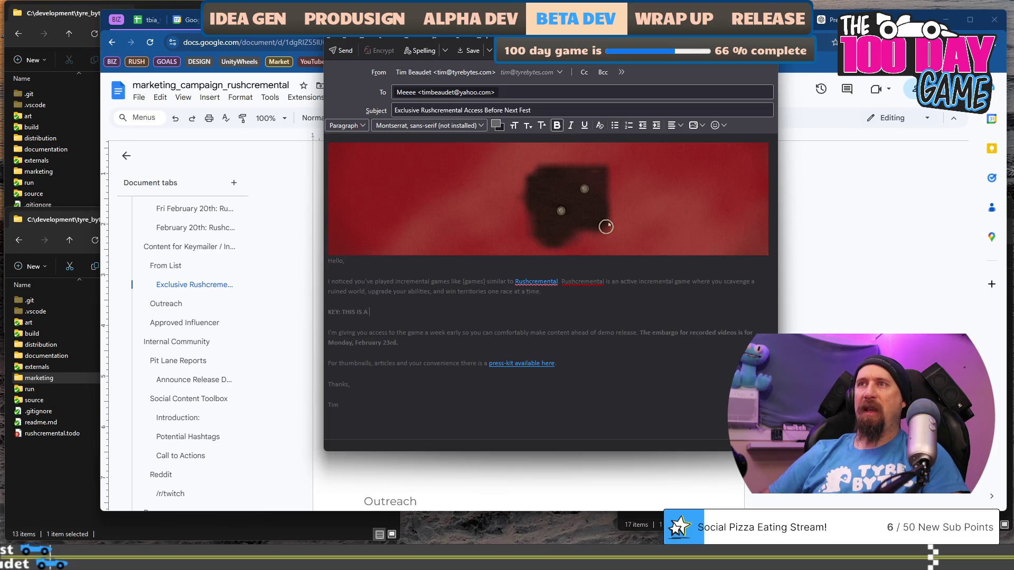
text(KEY)
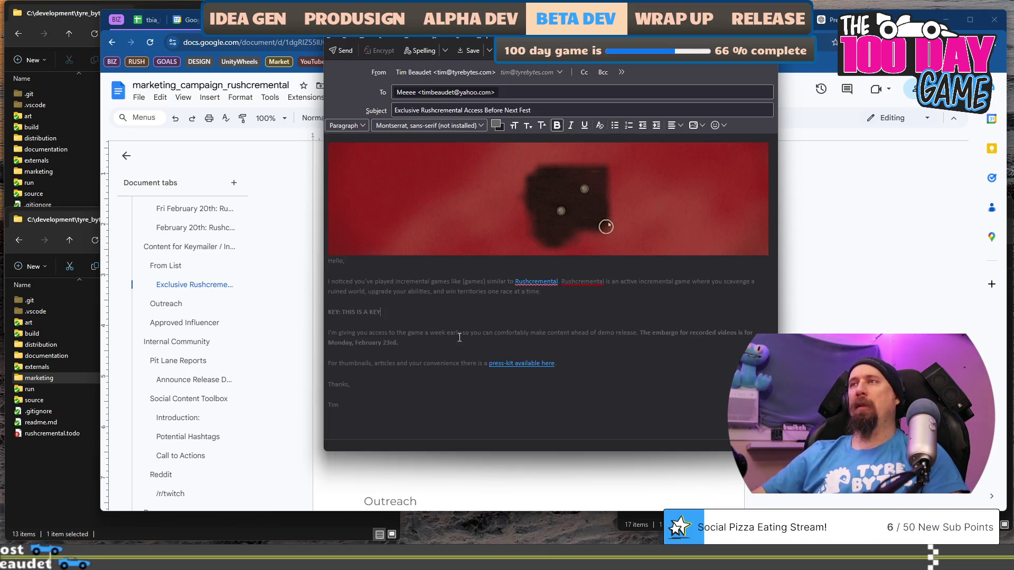
key(Up)
key(Up)
key(Up)
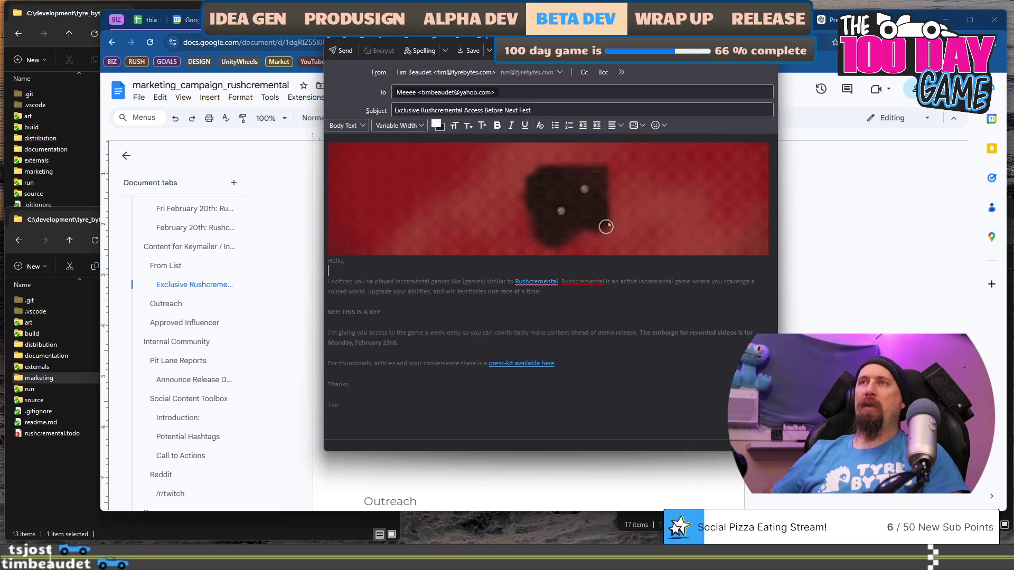
key(Left)
text(Self)
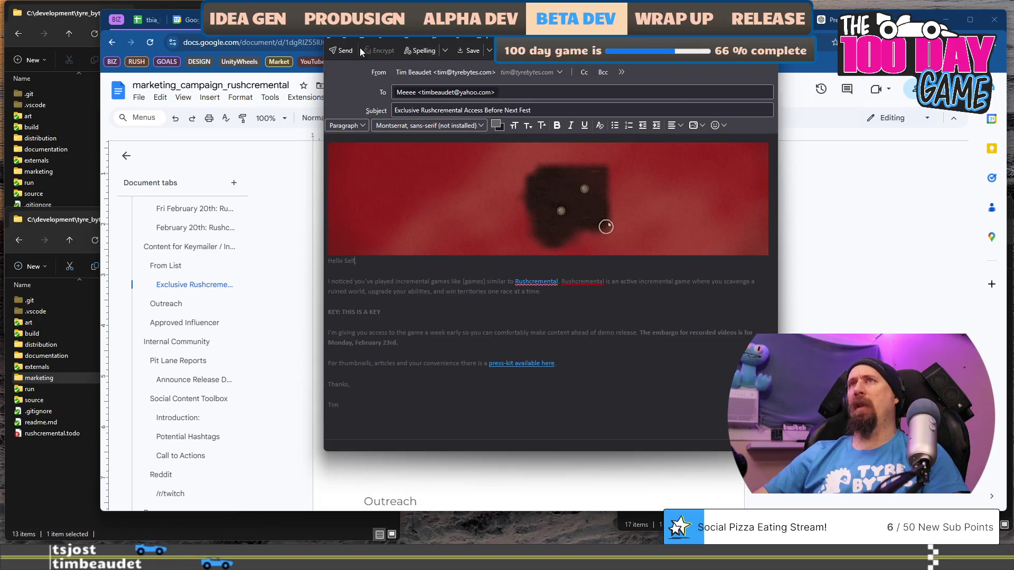
click(343, 50)
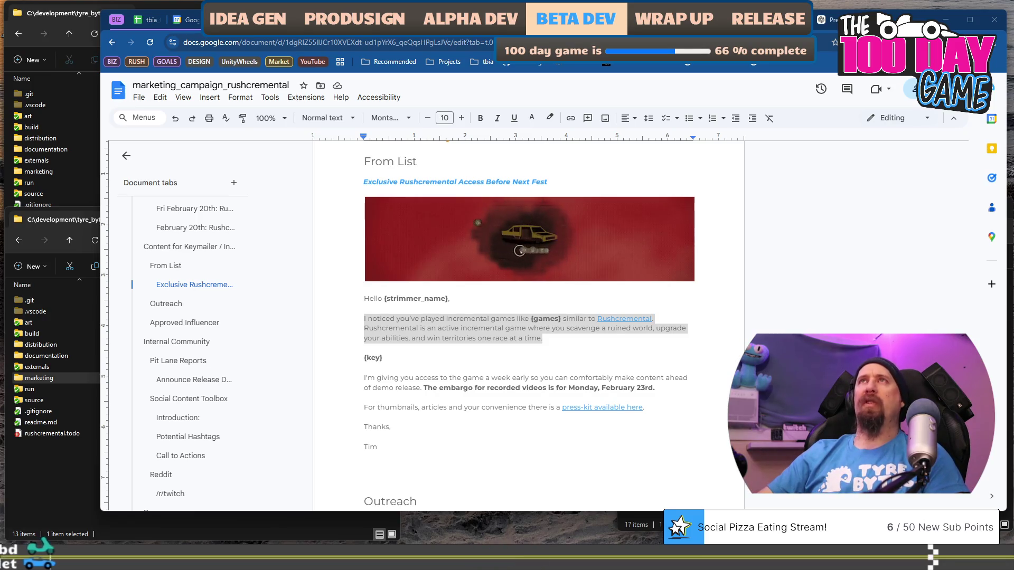
click(144, 19)
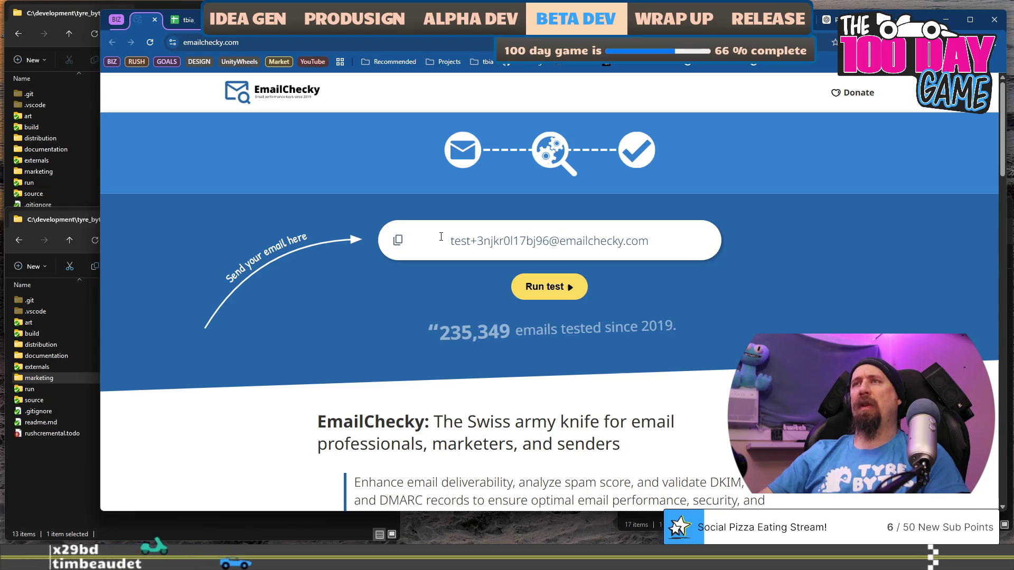
- Scroll through the EmailChecky tester instructions, highlighting step 1 while reading
mouse_move(468, 241)
mouse_down()
mouse_move(616, 241)
mouse_move(498, 242)
mouse_move(446, 305)
mouse_up()
click(652, 233)
scroll(453, 326, down, 3)
scroll(453, 322, down, 2)
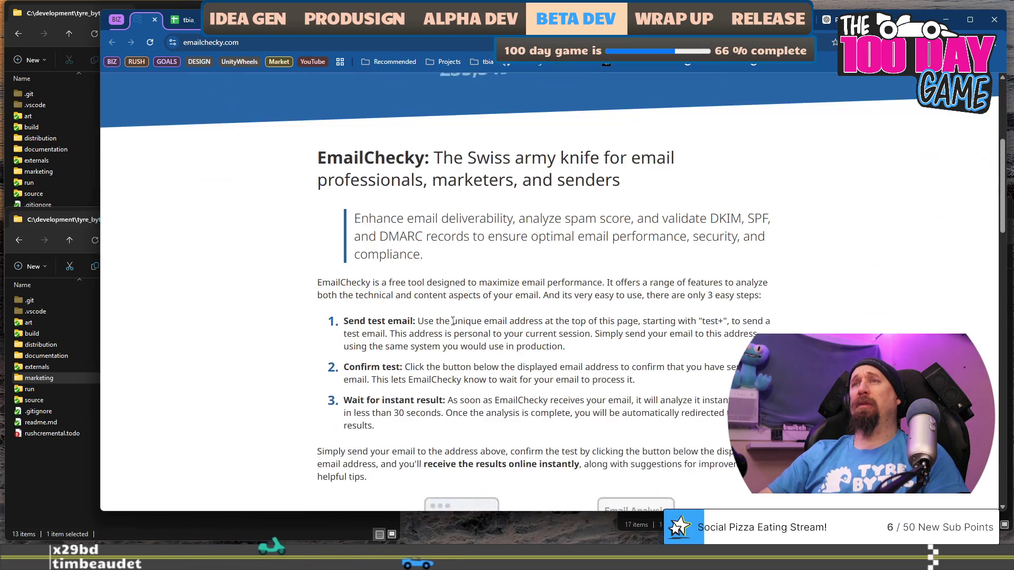
scroll(443, 308, down, 3)
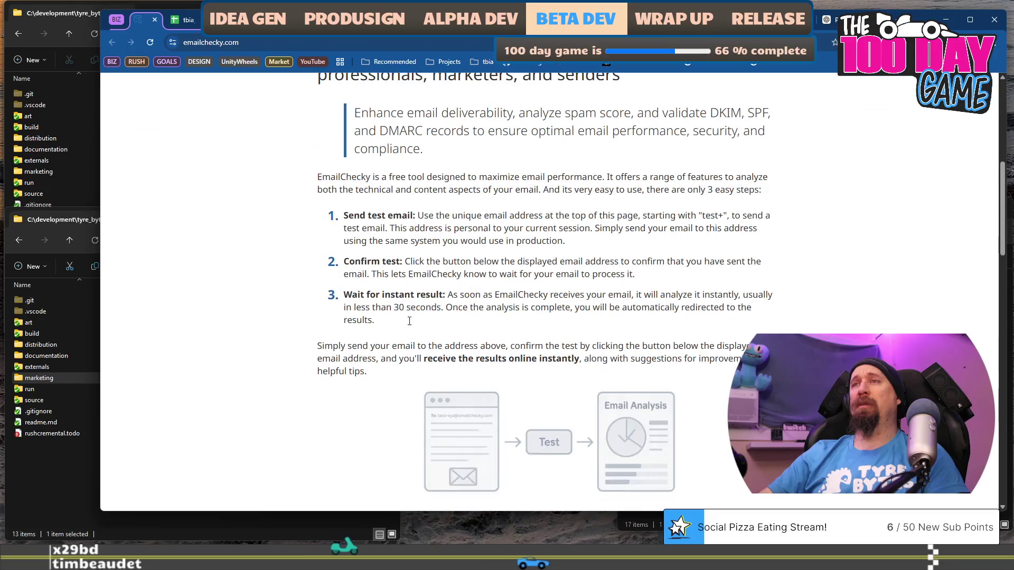
mouse_move(372, 164)
mouse_down()
mouse_move(545, 164)
mouse_move(557, 186)
mouse_move(584, 163)
mouse_move(553, 177)
mouse_move(559, 192)
mouse_move(531, 175)
mouse_move(539, 187)
mouse_move(396, 176)
mouse_move(571, 191)
mouse_up()
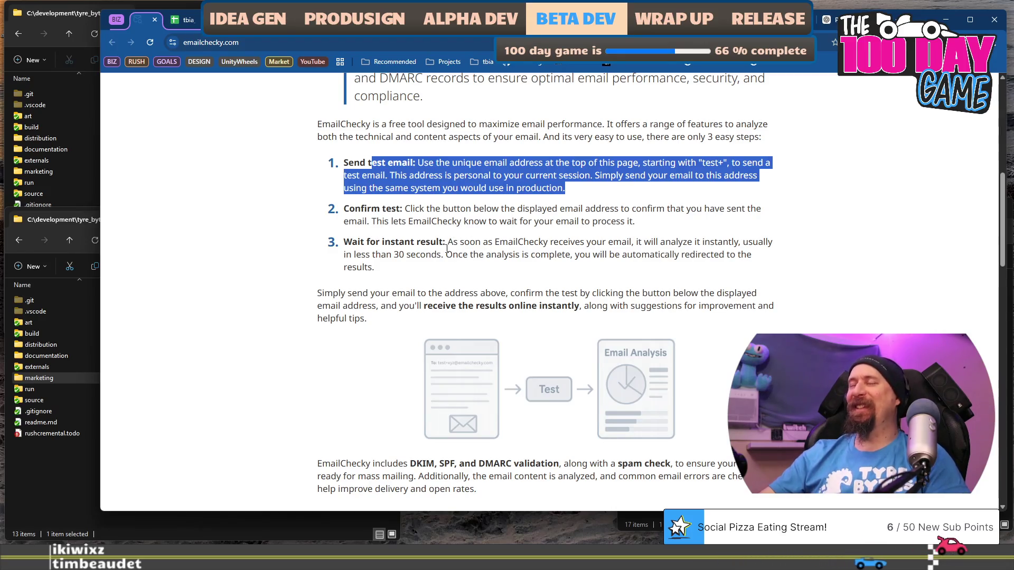
- Read step 3, then select the full test+ address and switch to Thunderbird
drag(447, 242, 511, 275)
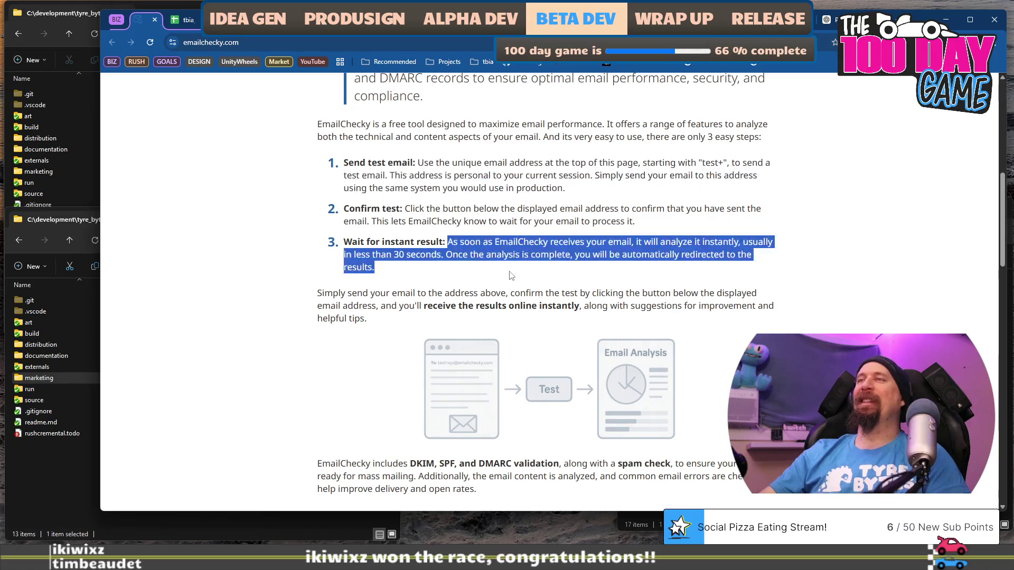
scroll(512, 275, down, 8)
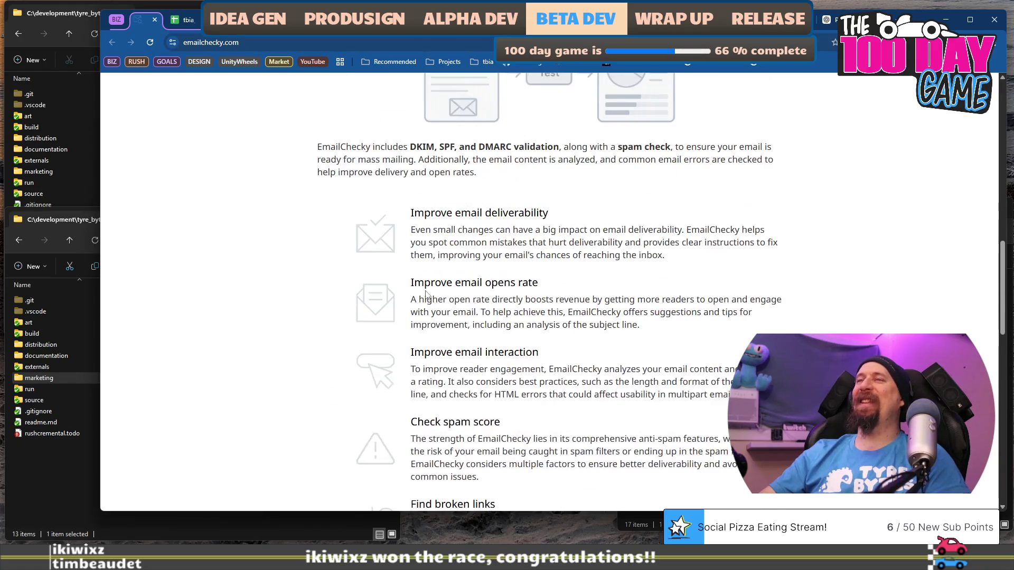
scroll(426, 294, up, 7)
scroll(426, 294, up, 1)
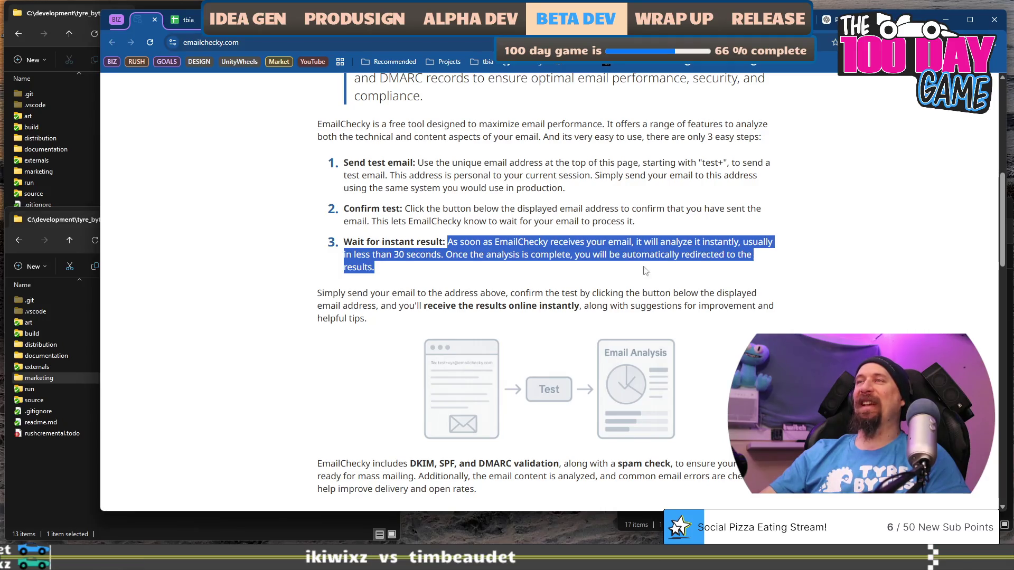
click(615, 271)
scroll(597, 284, up, 8)
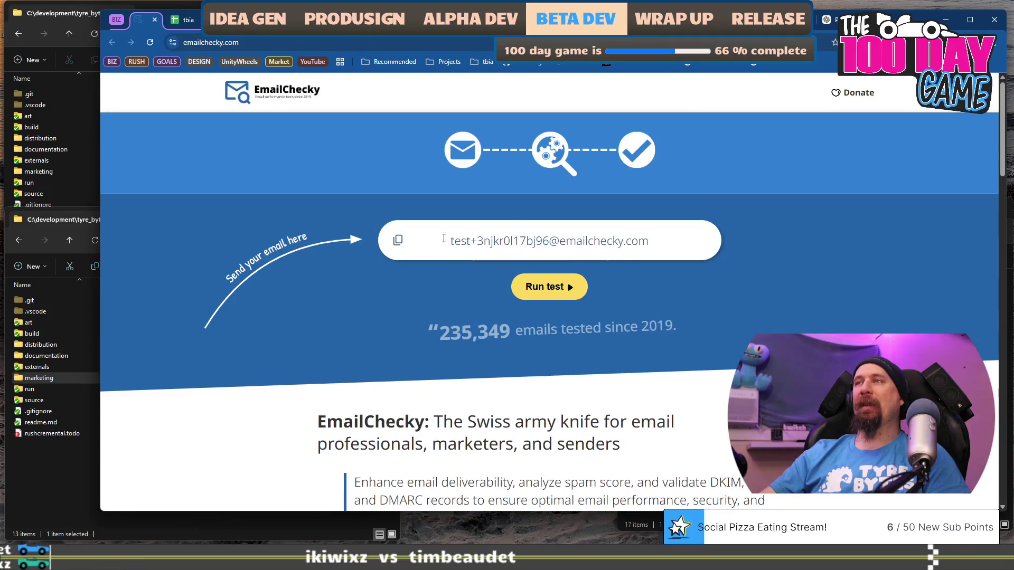
drag(437, 243, 725, 236)
key(ctrl+c)
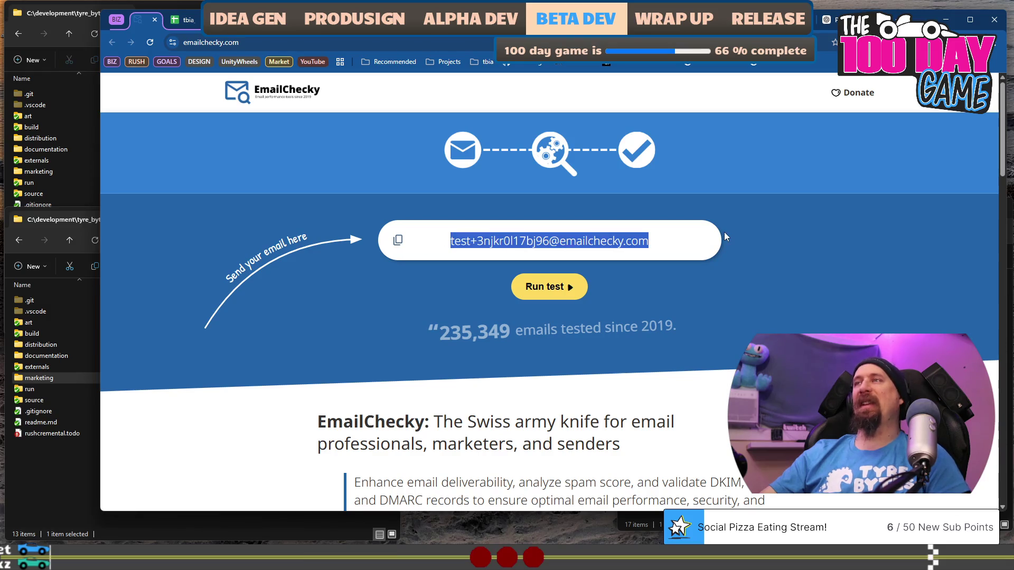
key(alt+Tab)
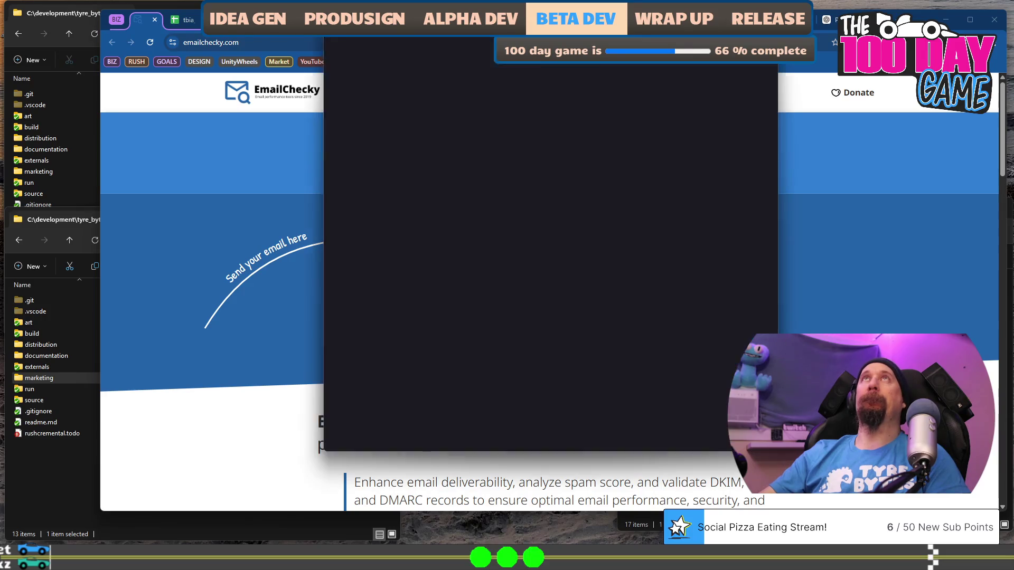
- Paste the EmailChecky address as recipient, send the email, and review step 2 instructions
key(ctrl+v)
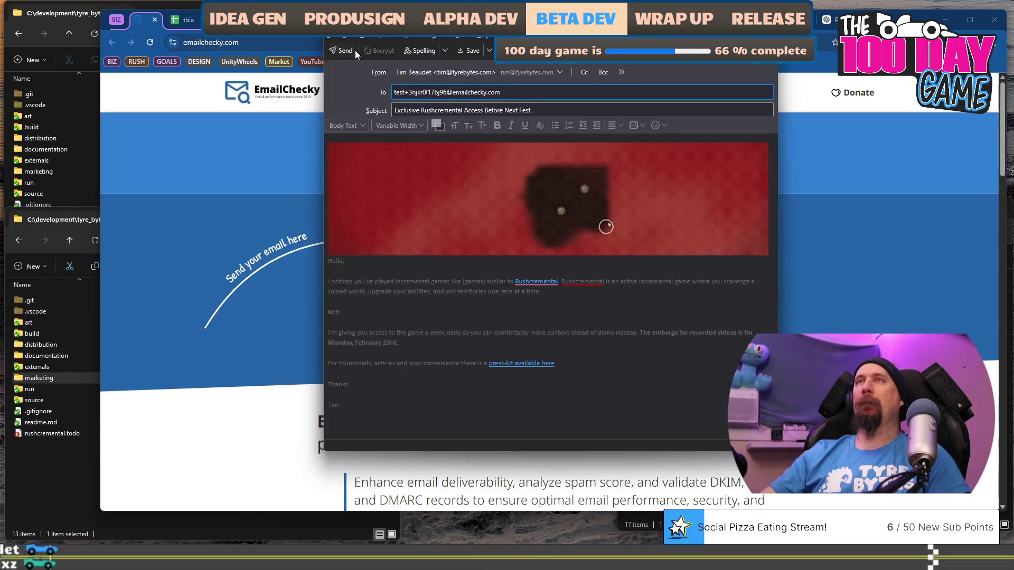
click(346, 51)
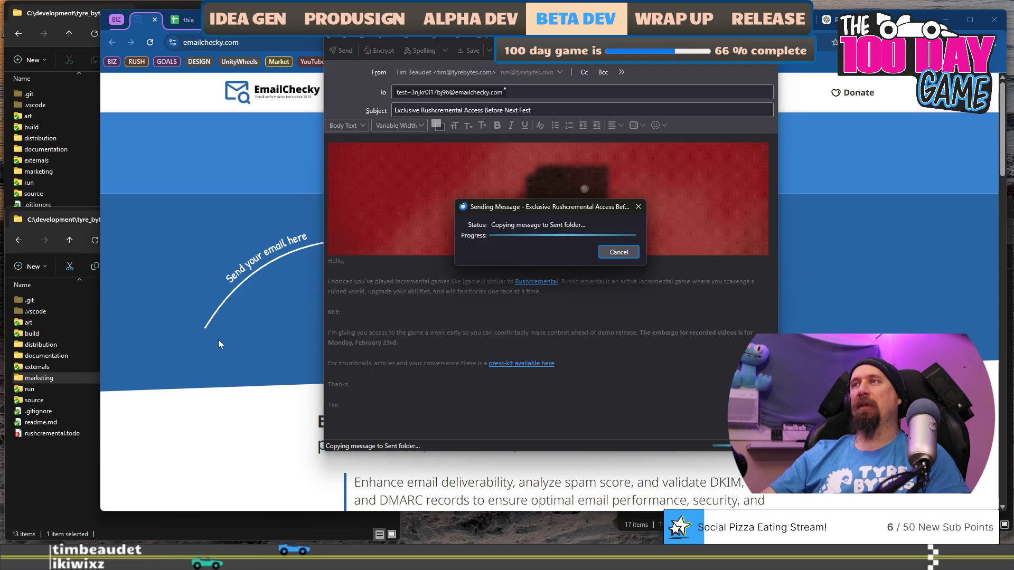
scroll(319, 325, down, 3)
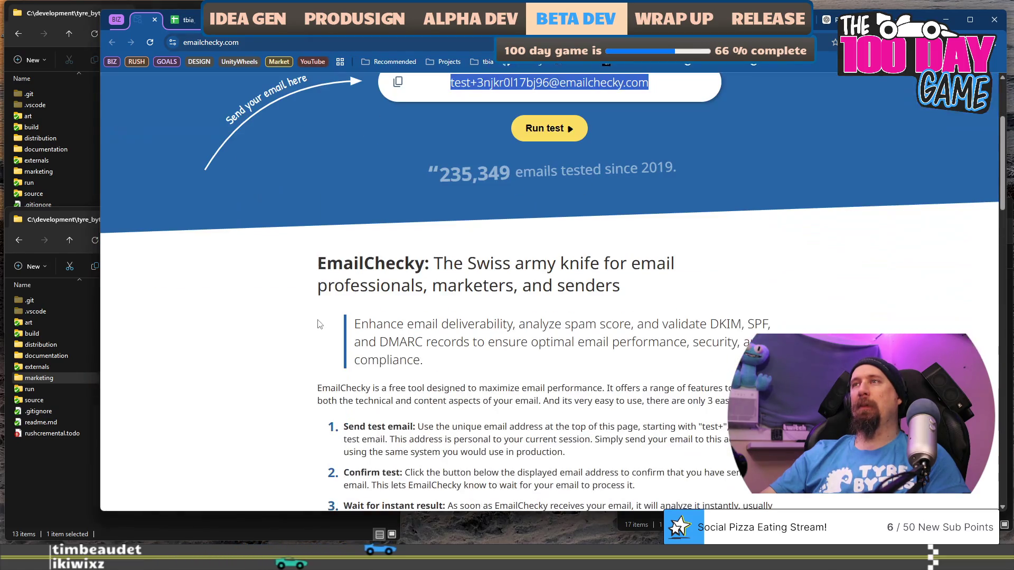
scroll(319, 325, down, 5)
scroll(320, 325, up, 6)
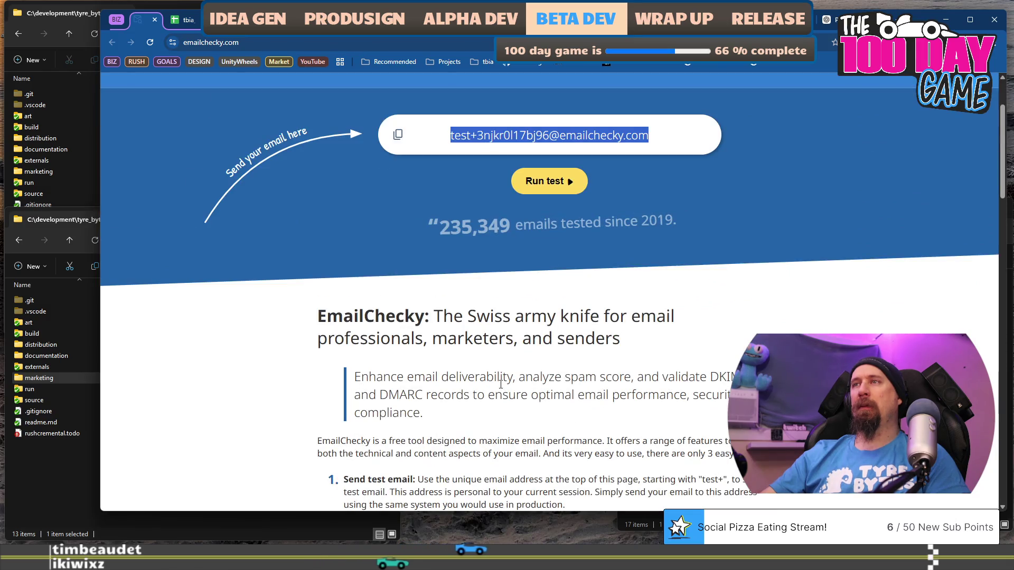
scroll(501, 384, down, 2)
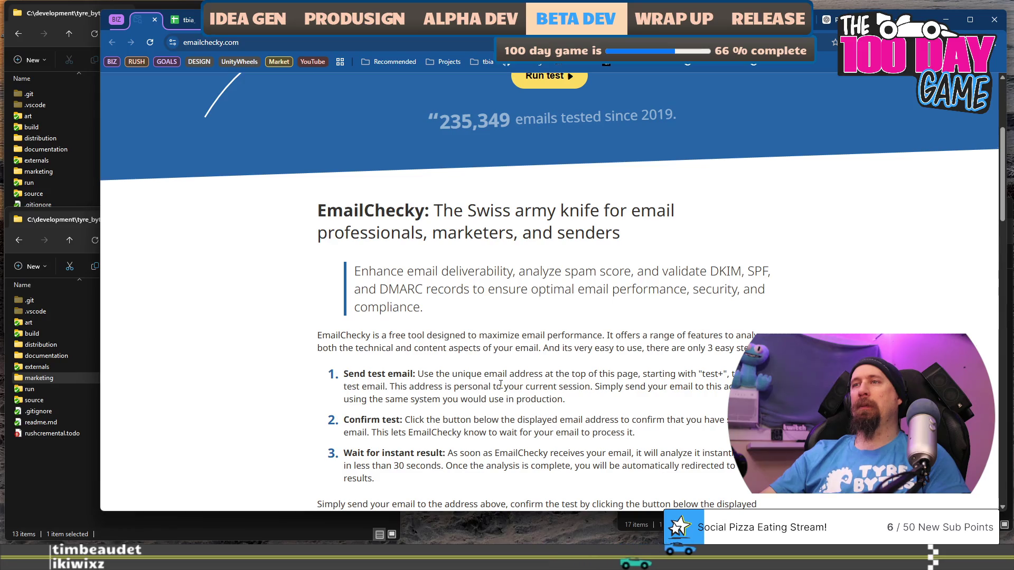
mouse_move(480, 420)
mouse_down()
mouse_move(595, 420)
mouse_move(637, 436)
mouse_up()
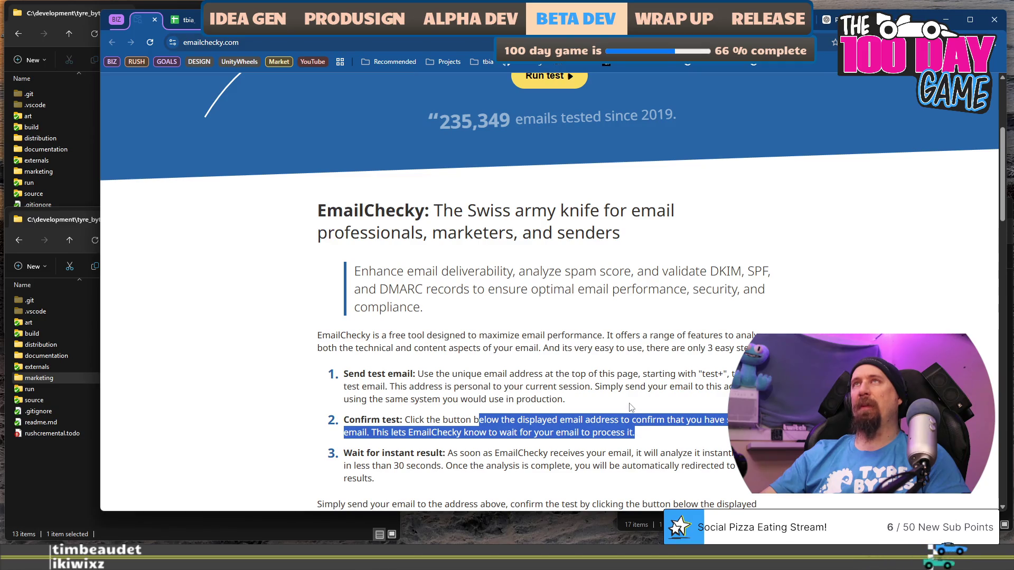
- Start EmailChecky's Run test and wait while it analyses the incoming message
scroll(583, 258, up, 3)
click(532, 246)
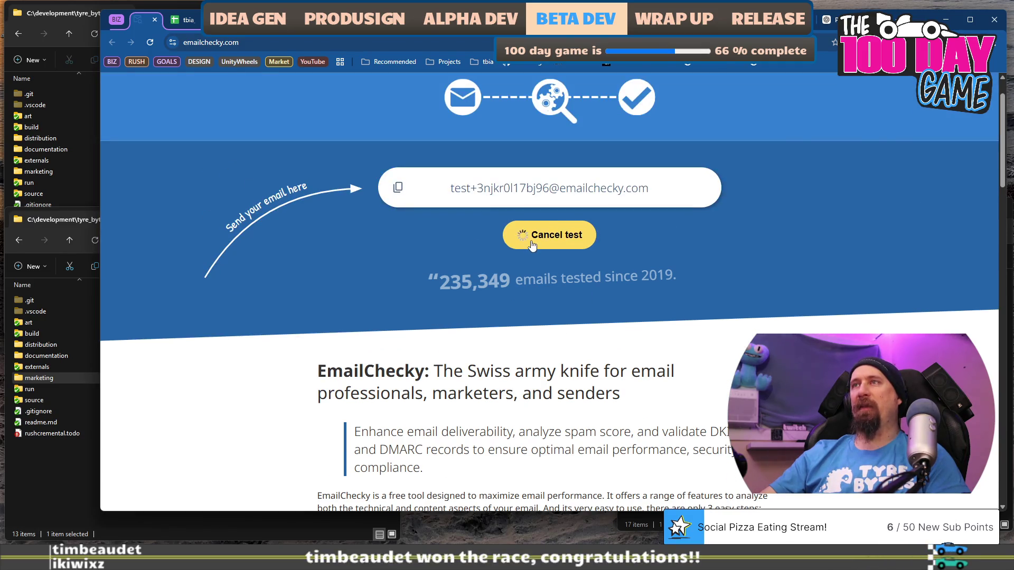
scroll(429, 360, down, 3)
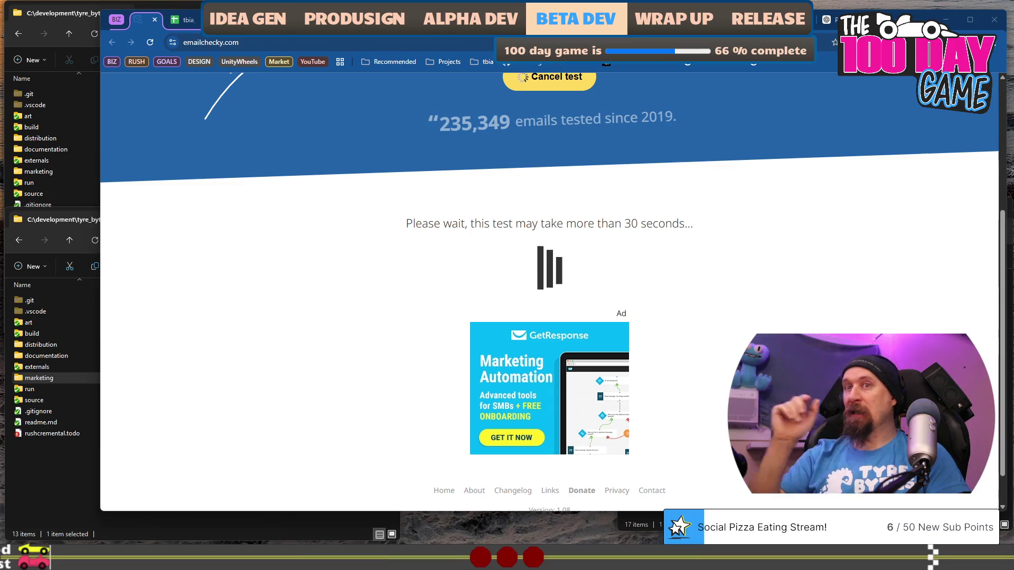
scroll(344, 278, up, 5)
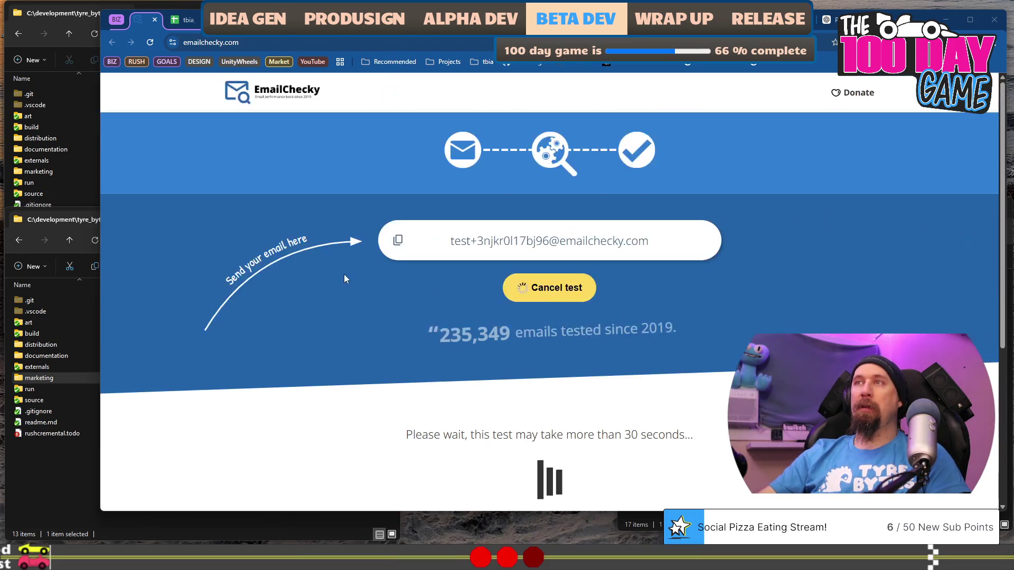
scroll(345, 276, down, 5)
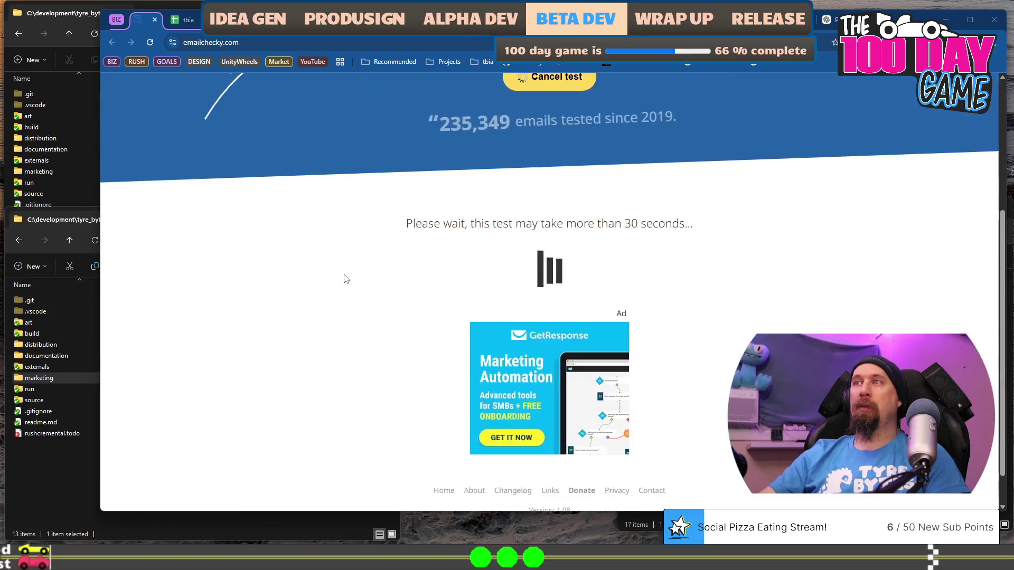
scroll(345, 276, up, 5)
scroll(344, 276, down, 2)
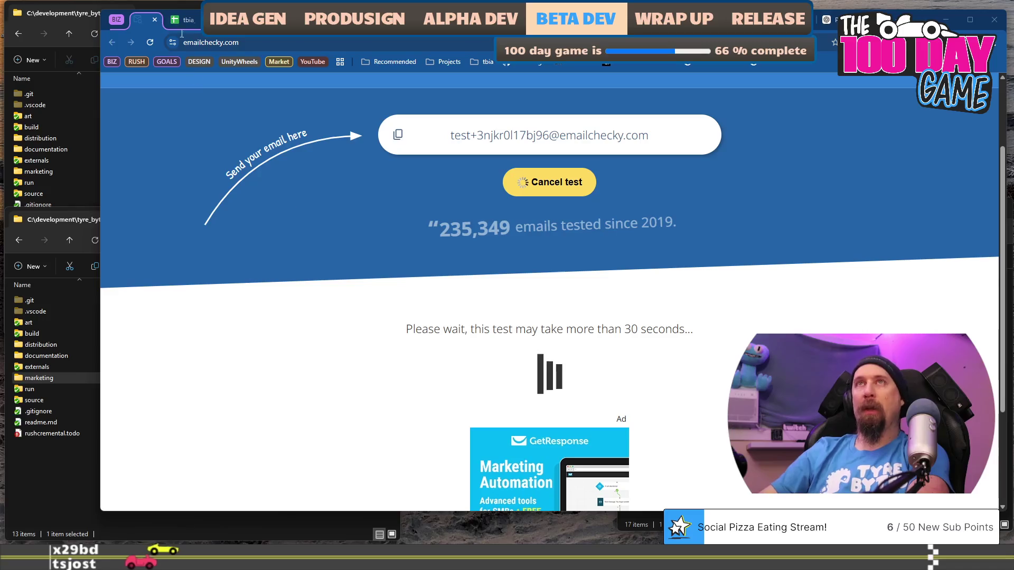
- Put the DMARC console beside EmailChecky, then choose Separate views so the console fills the window
drag(143, 25, 834, 20)
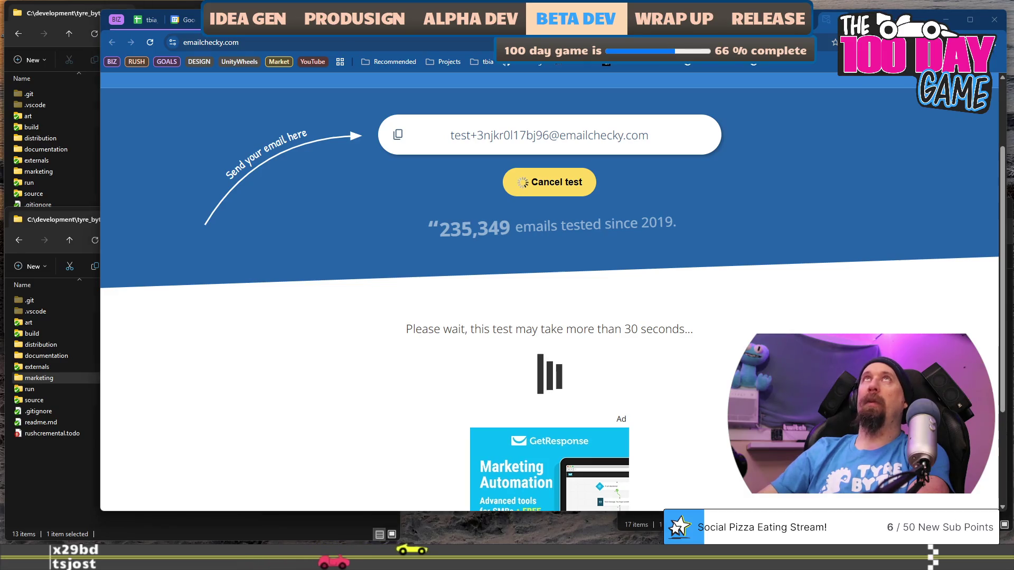
mouse_move(845, 20)
mouse_down()
mouse_move(370, 234)
mouse_move(392, 221)
mouse_move(426, 153)
mouse_move(200, 95)
mouse_move(134, 97)
mouse_up()
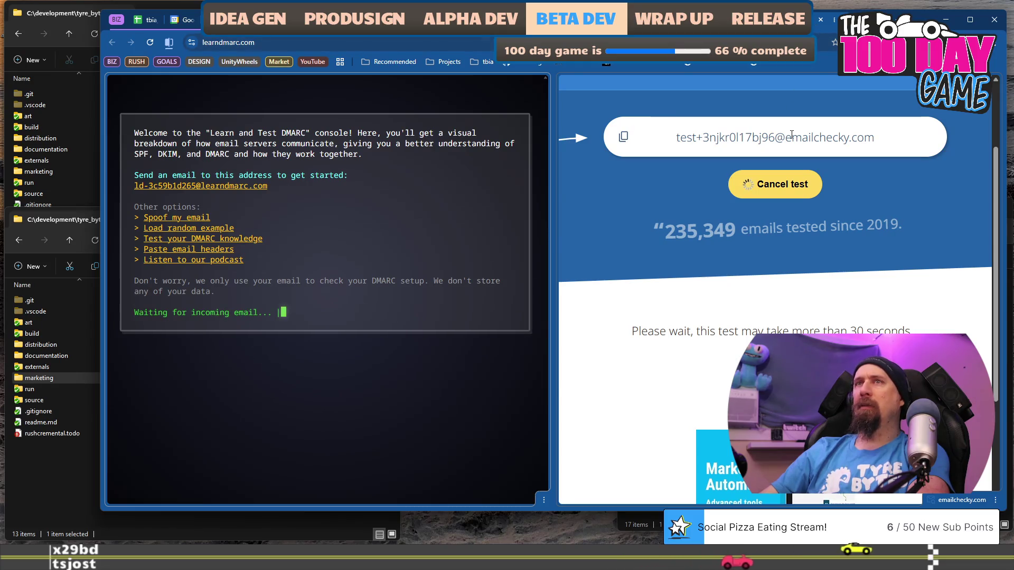
drag(792, 135, 647, 135)
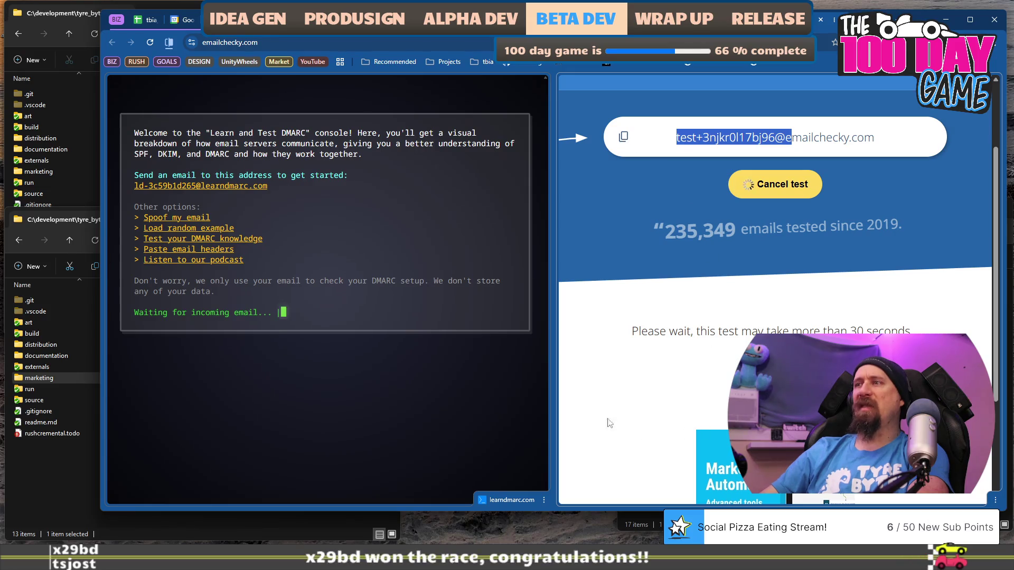
scroll(649, 266, down, 3)
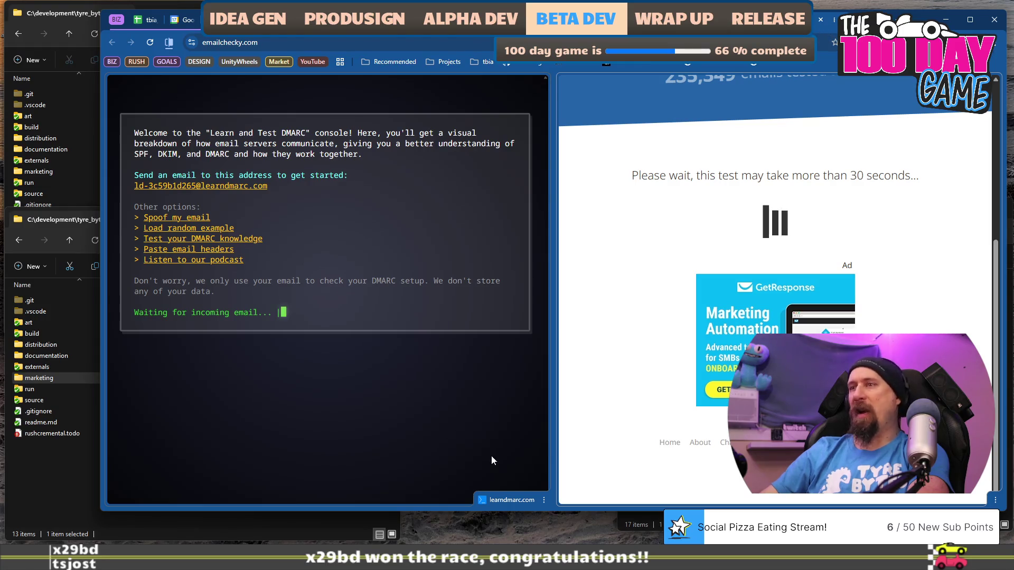
click(404, 438)
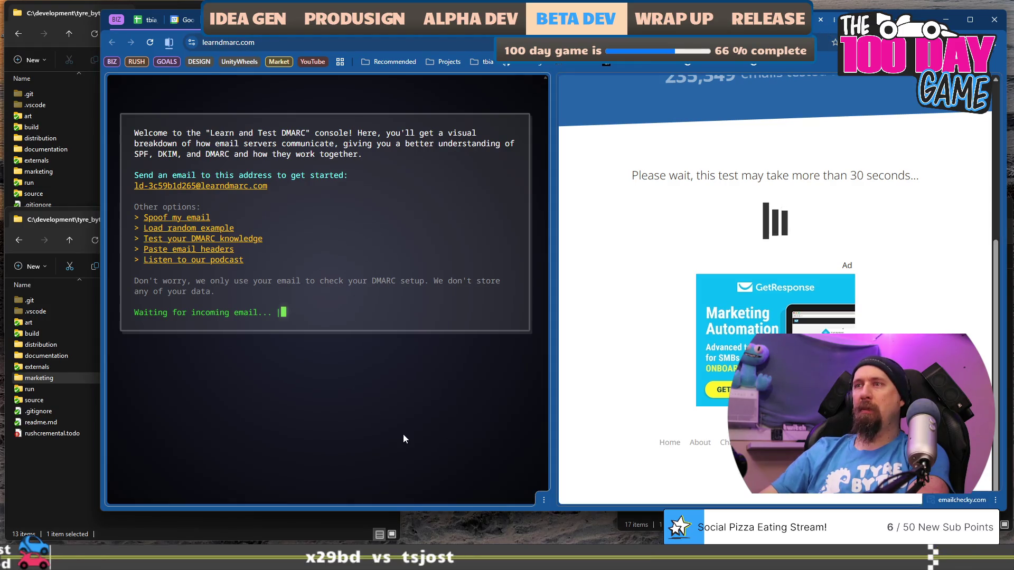
click(544, 501)
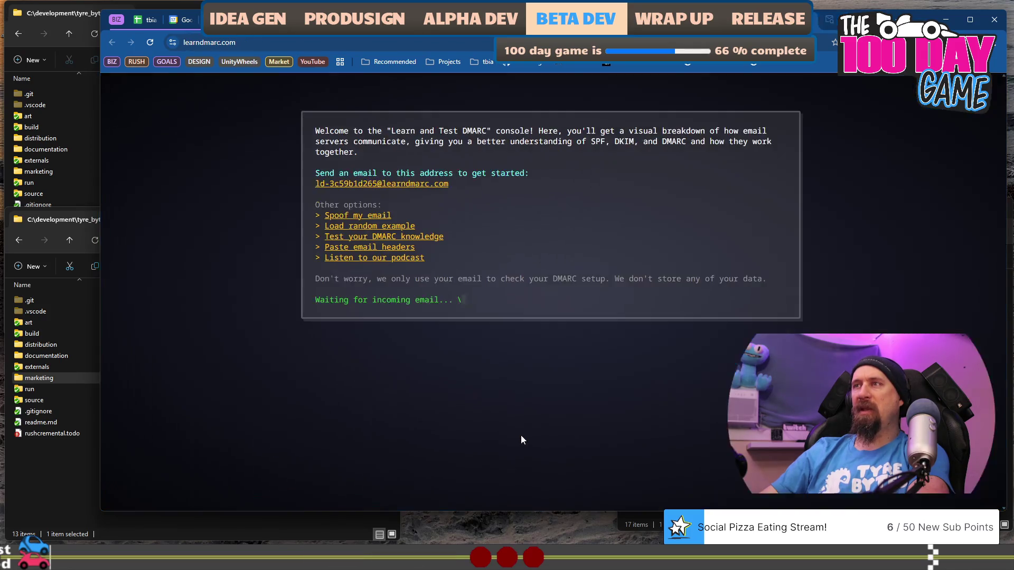
click(521, 436)
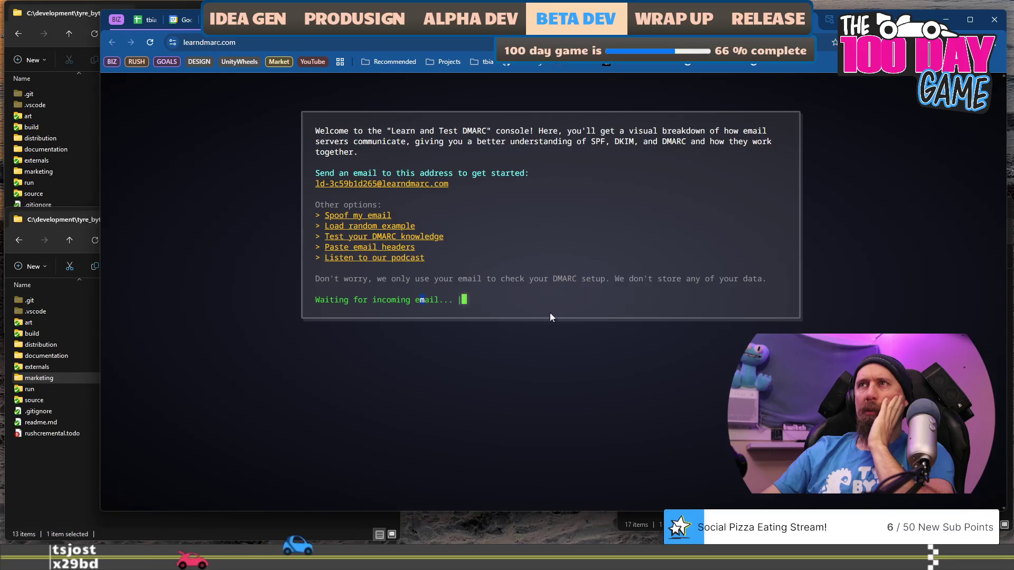
- Copy the learndmarc console's generated test address and bring the Thunderbird draft forward
drag(327, 128, 474, 150)
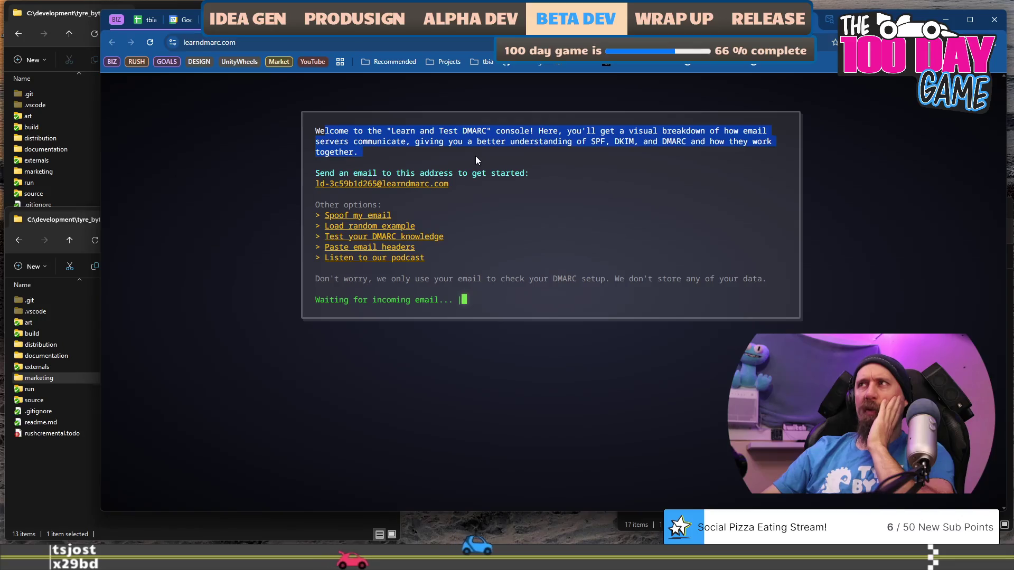
click(416, 151)
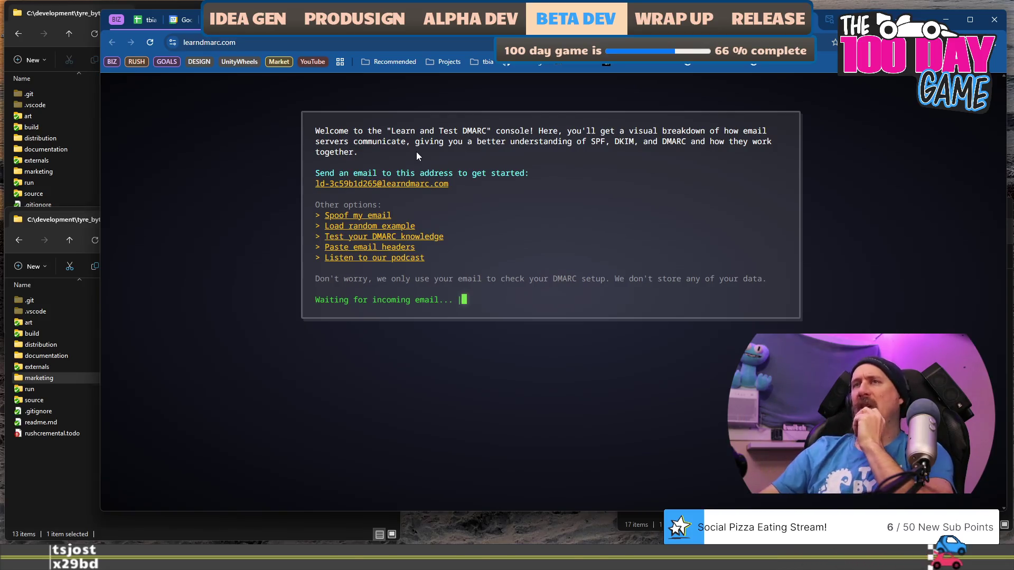
drag(433, 183, 334, 187)
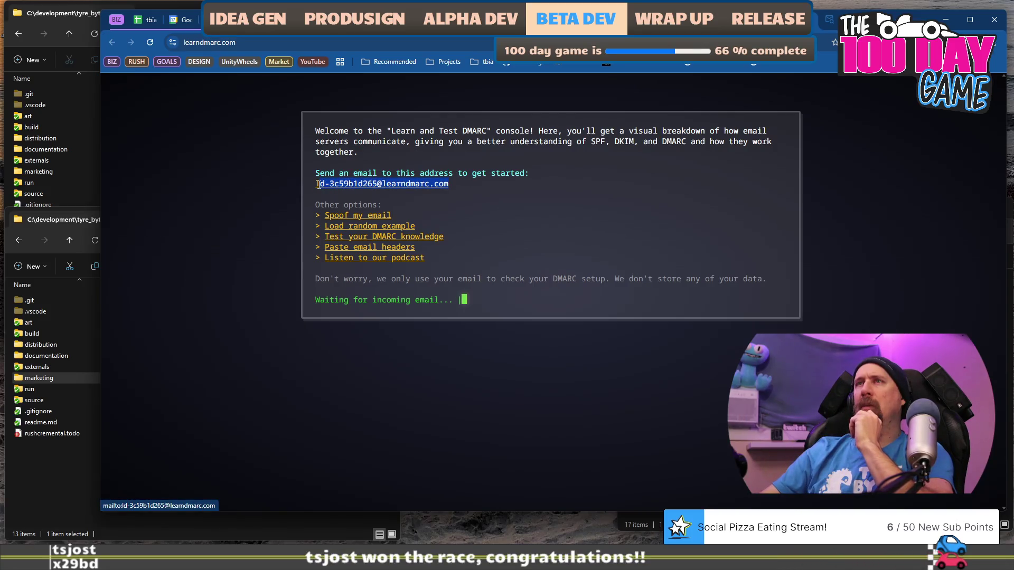
right_click(342, 186)
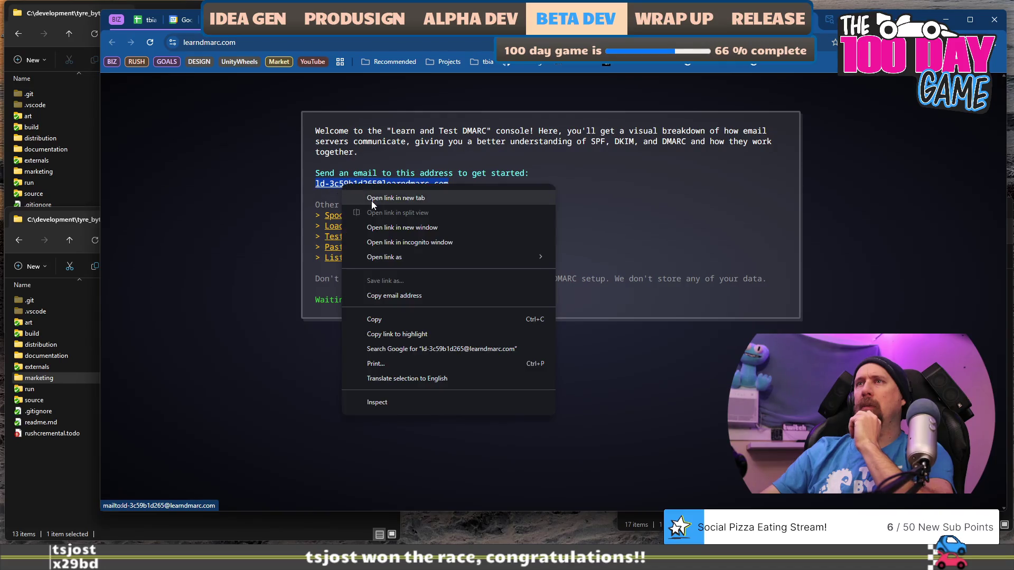
click(430, 318)
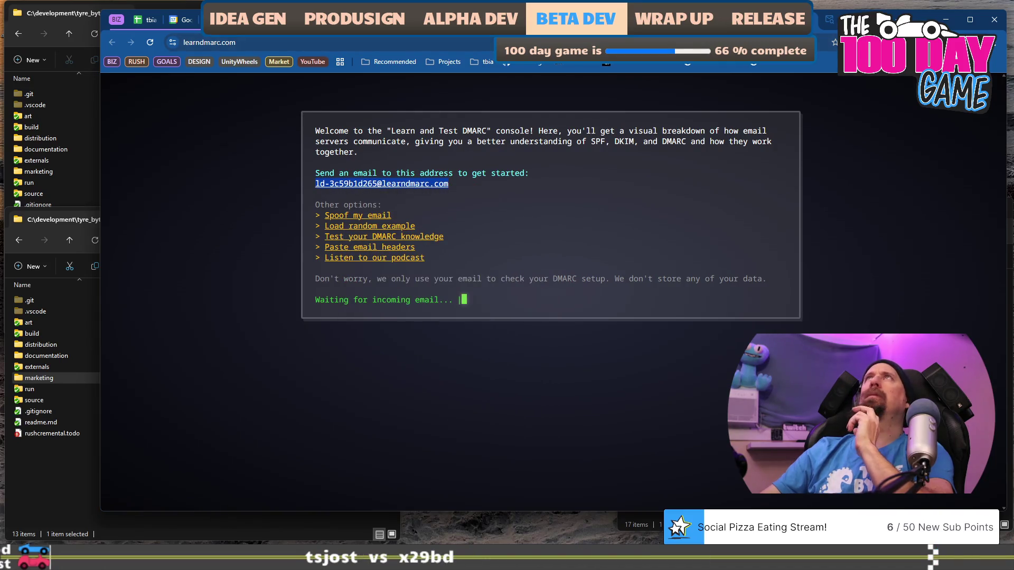
key(alt+Tab)
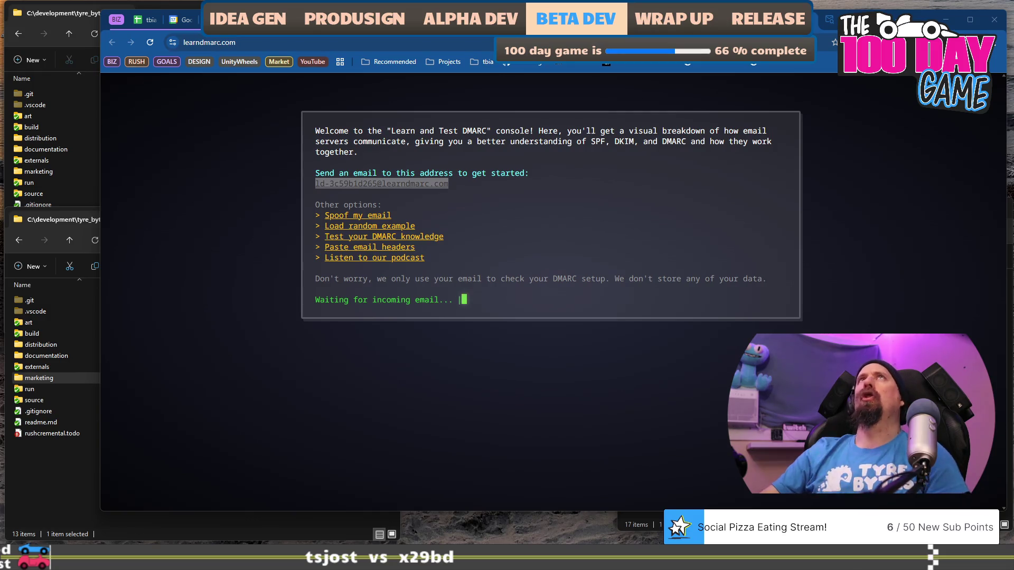
key(alt+Tab)
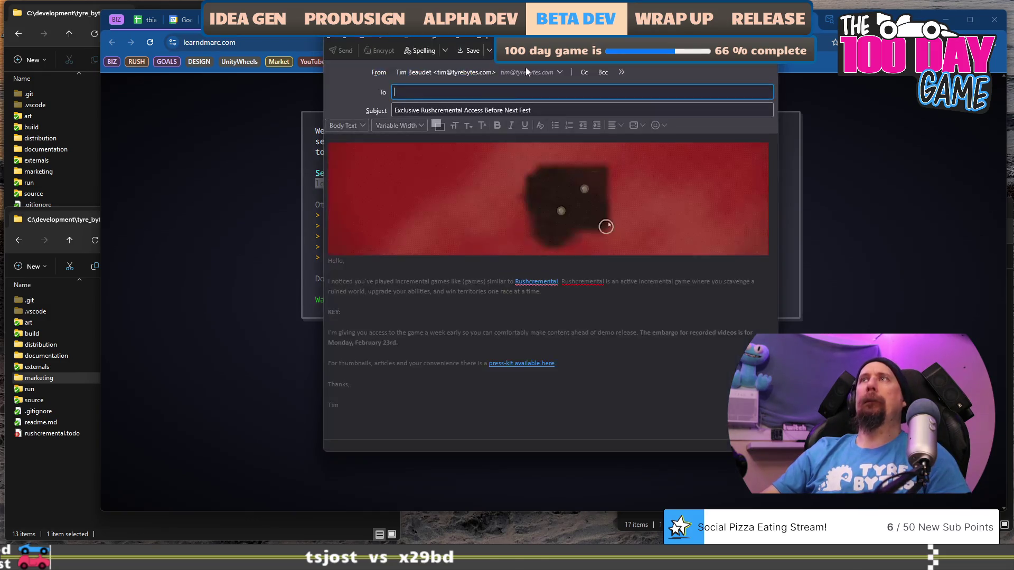
- Send the Rushcremental outreach email to the learndmarc test address
click(352, 53)
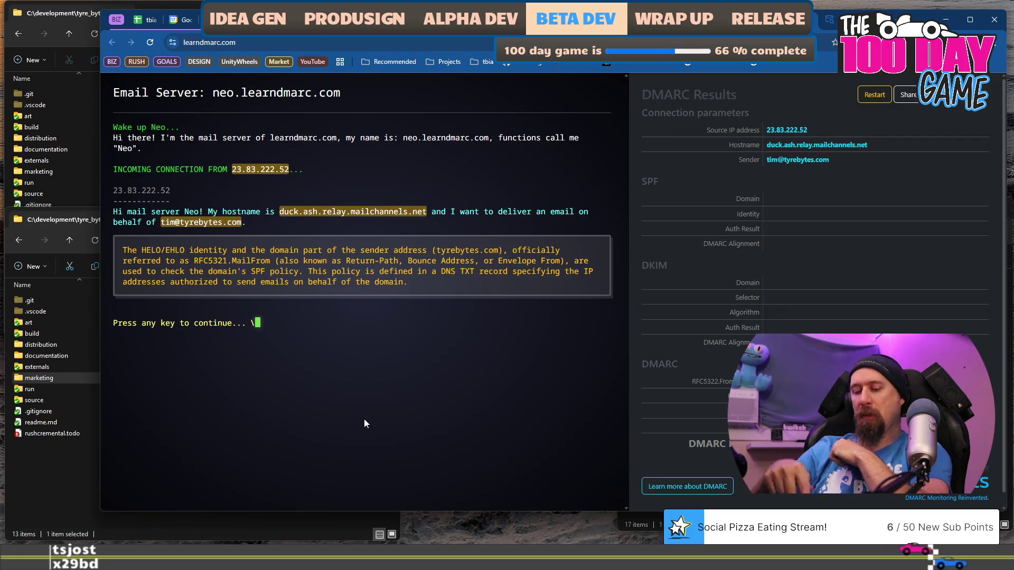
- Advance the console through the SPF, header details, DKIM and DMARC checks
key(Return)
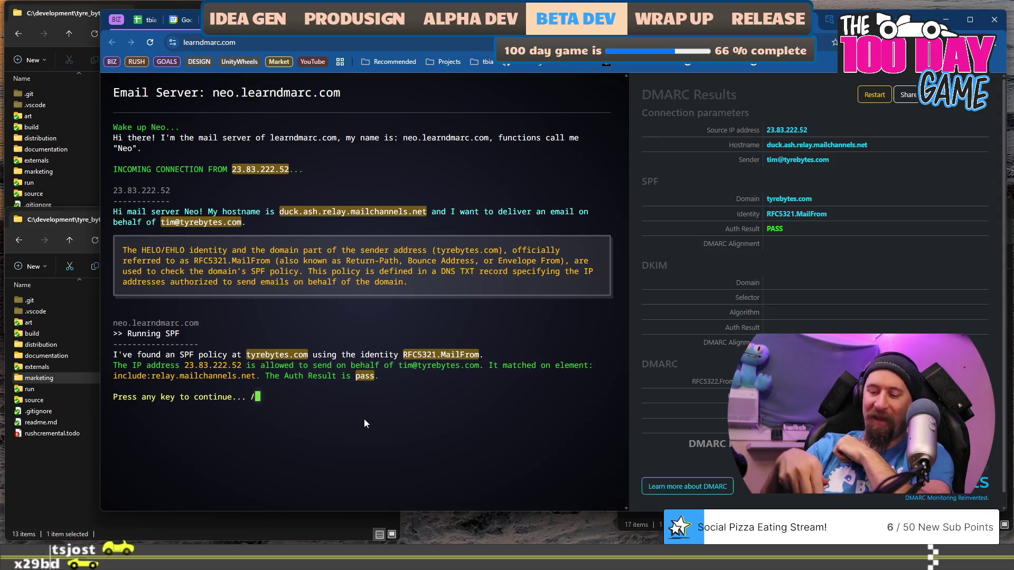
key(Return)
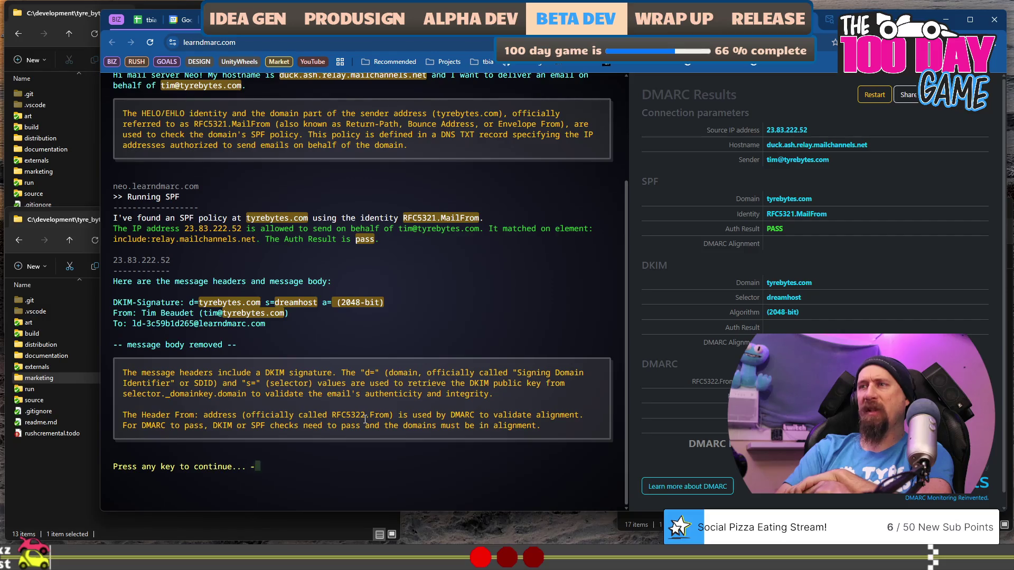
key(Return)
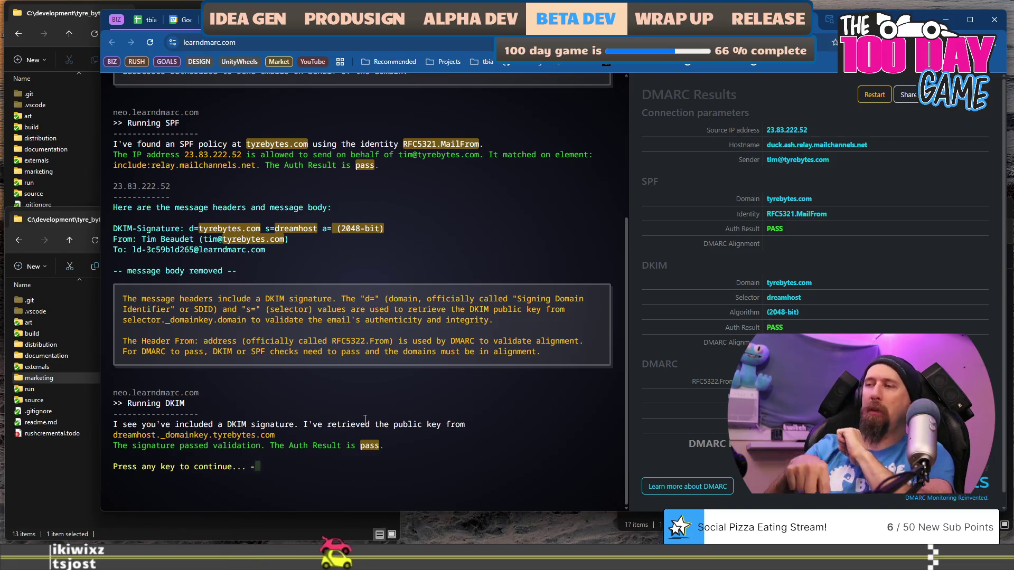
key(Return)
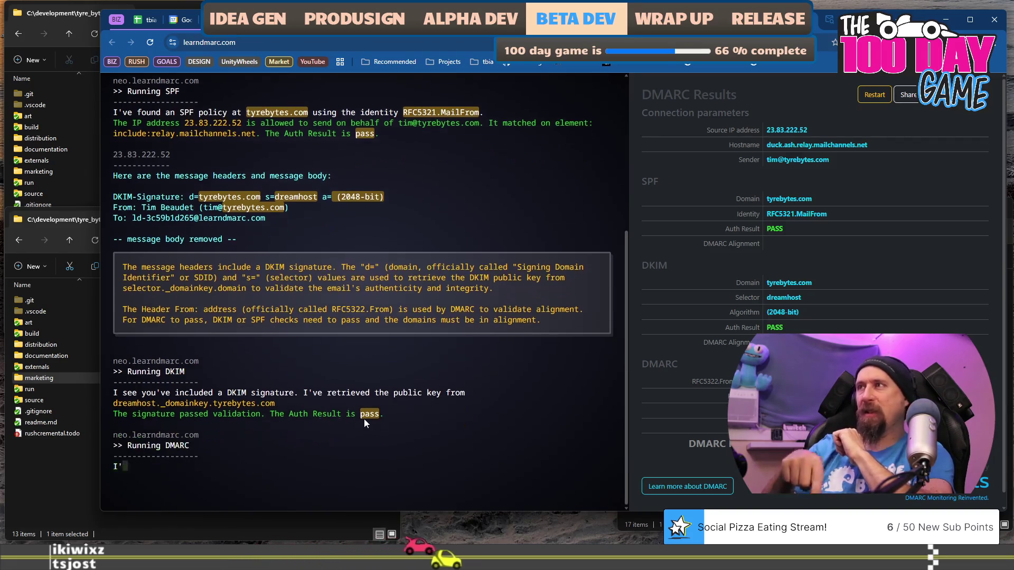